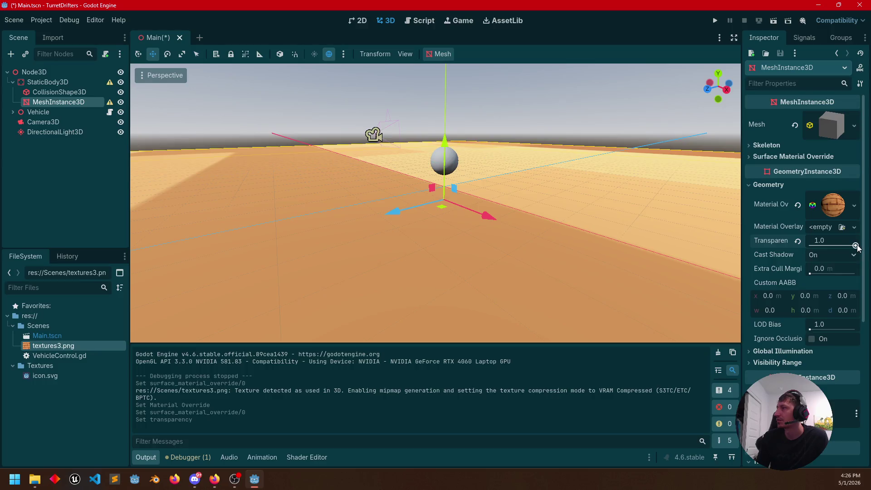
Step: Set the ground mesh's Geometry Transparency from 1.0 to 0.0 and fly the camera toward the floor
drag(857, 246, 799, 249)
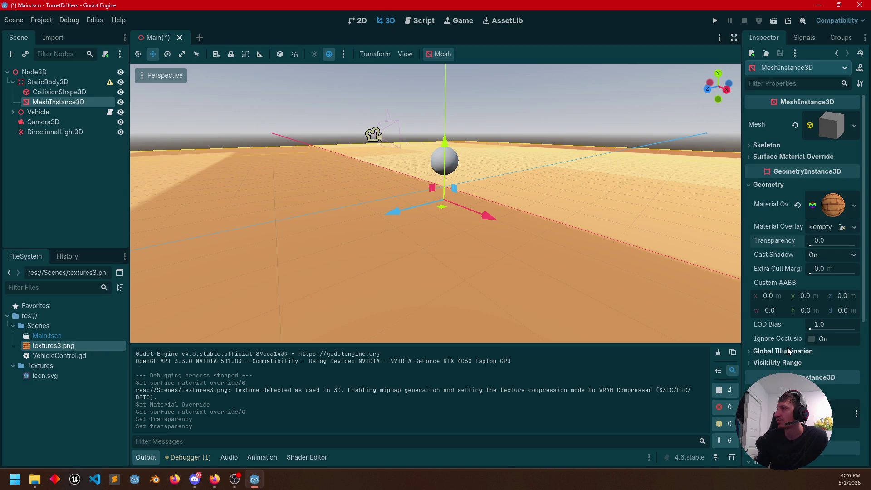
mouse_move(628, 255)
mouse_down()
mouse_move(629, 218)
mouse_move(628, 263)
mouse_move(481, 254)
mouse_move(481, 245)
mouse_move(481, 272)
mouse_move(459, 283)
mouse_up()
scroll(628, 218, up, 3)
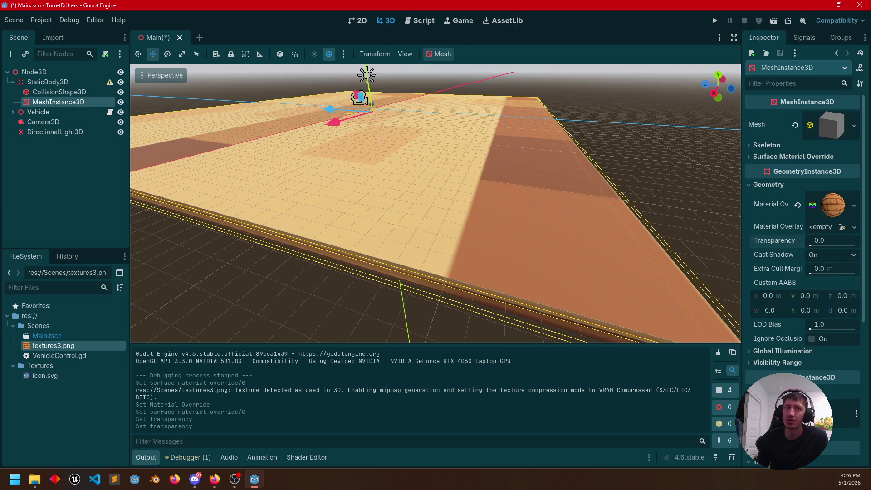
key(alt+Tab)
key(alt+Tab)
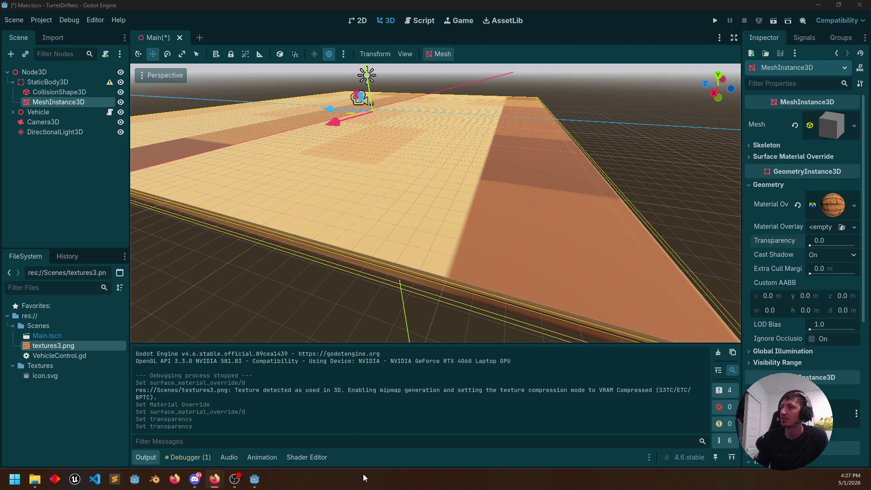
Step: Search DuckDuckGo for 'godot add texture to mesh that repeats', read the answer, then minimize Firefox
mouse_move(224, 477)
click(263, 433)
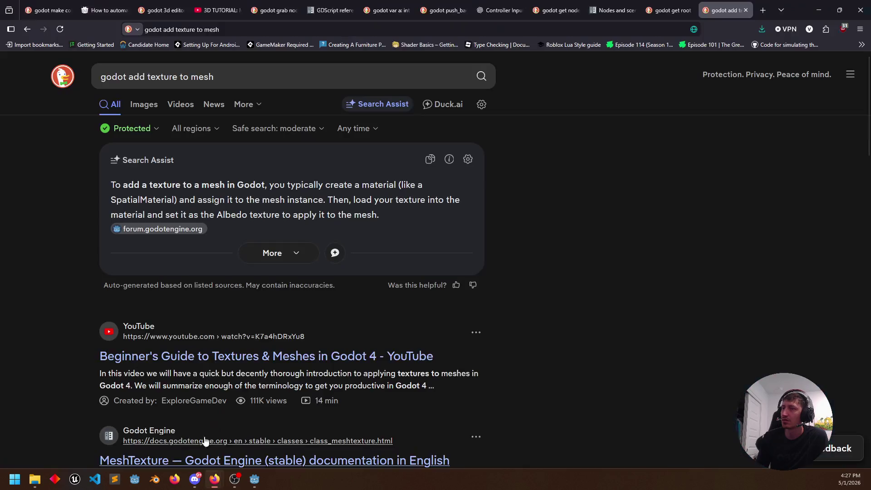
drag(214, 76, 201, 80)
click(230, 76)
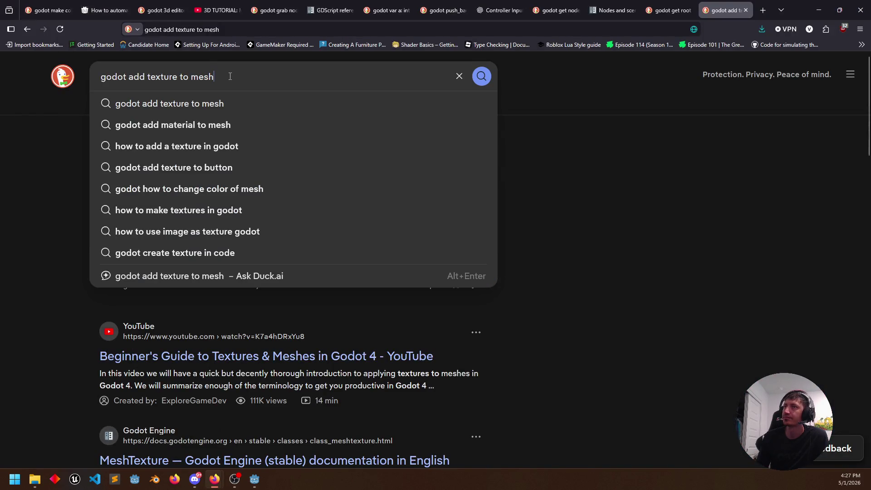
text( that)
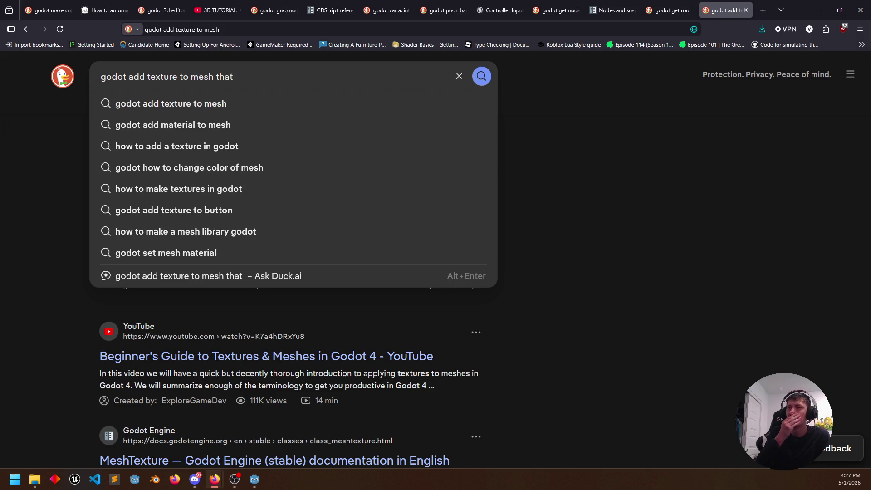
text( repeats)
key(Return)
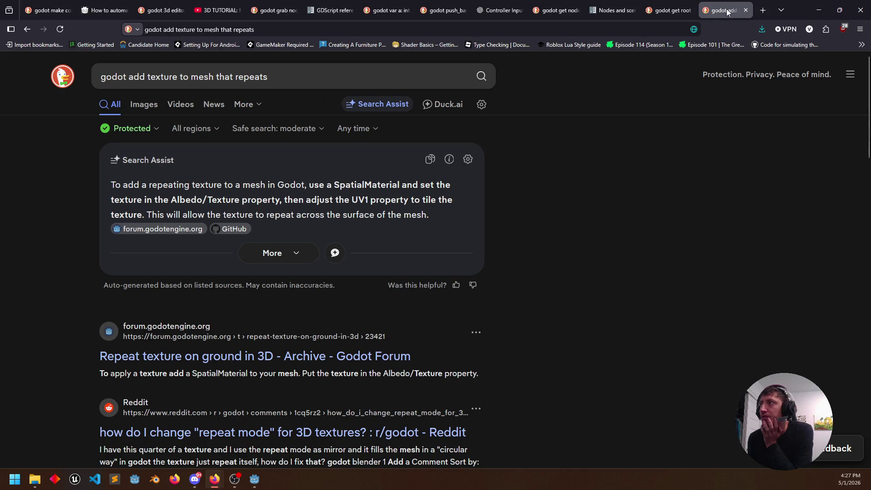
click(819, 10)
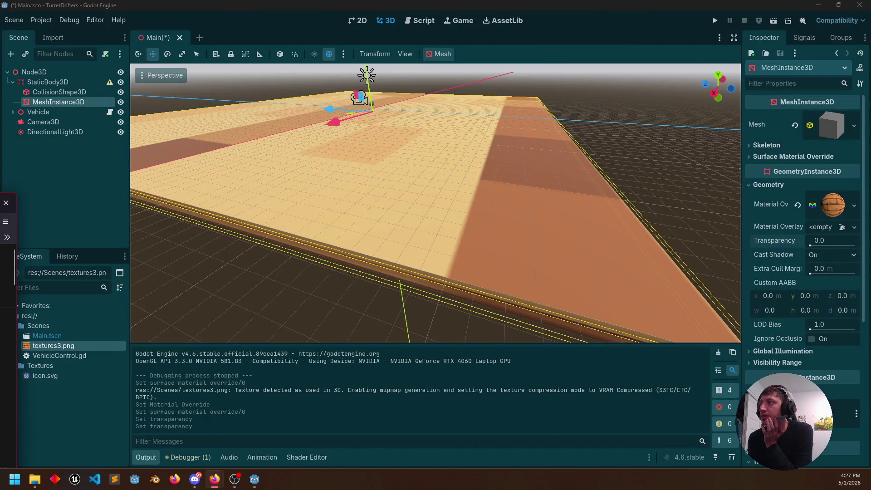
Step: Convert the ground's Material Override to a ShaderMaterial
click(854, 207)
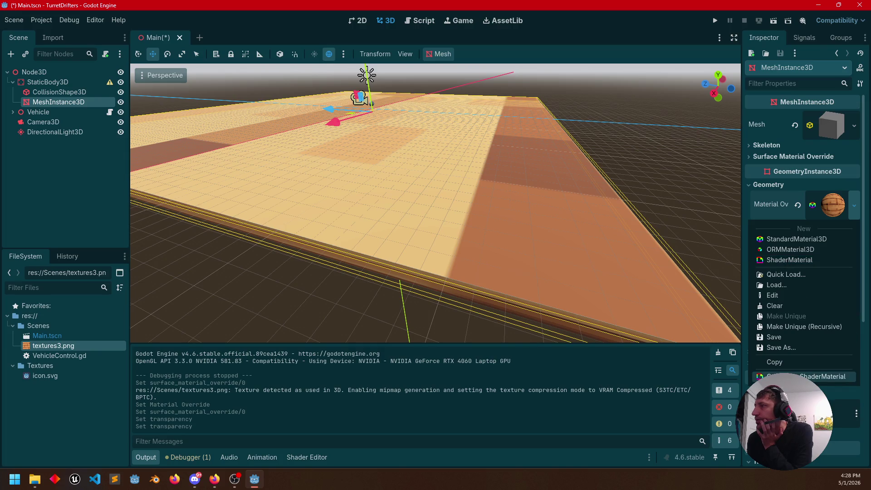
click(803, 376)
click(853, 212)
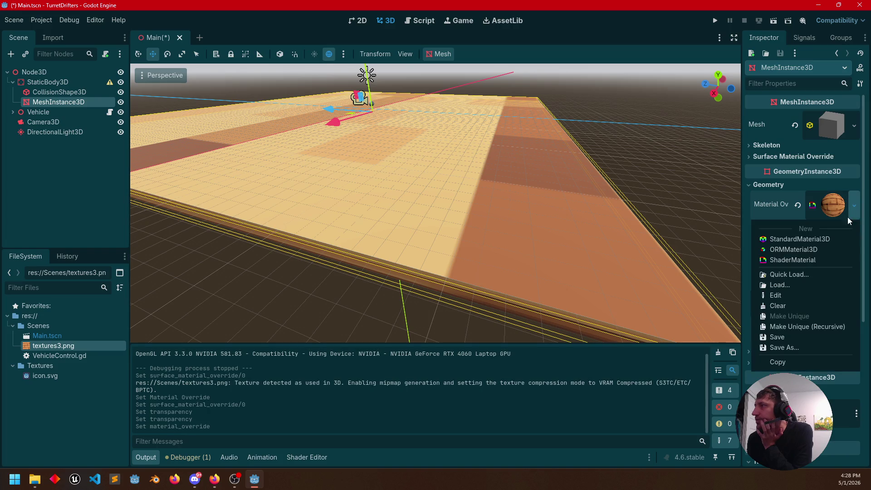
click(862, 212)
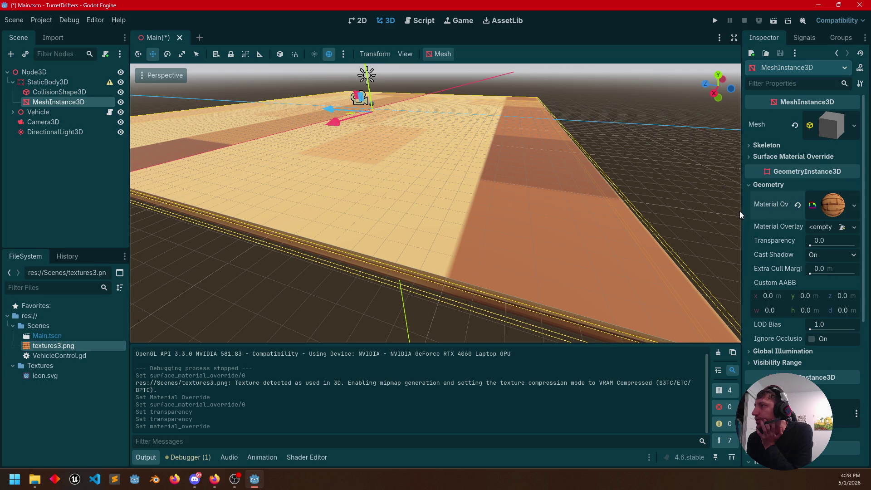
Step: Widen the Inspector panel, check the Material Overlay options unchanged, and expand the material override
mouse_move(741, 215)
mouse_down()
mouse_move(672, 216)
mouse_move(681, 216)
mouse_up()
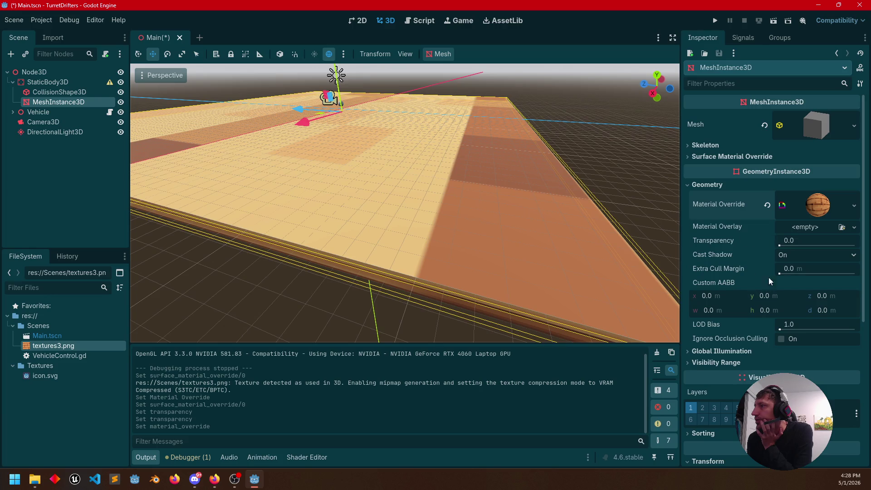
click(854, 228)
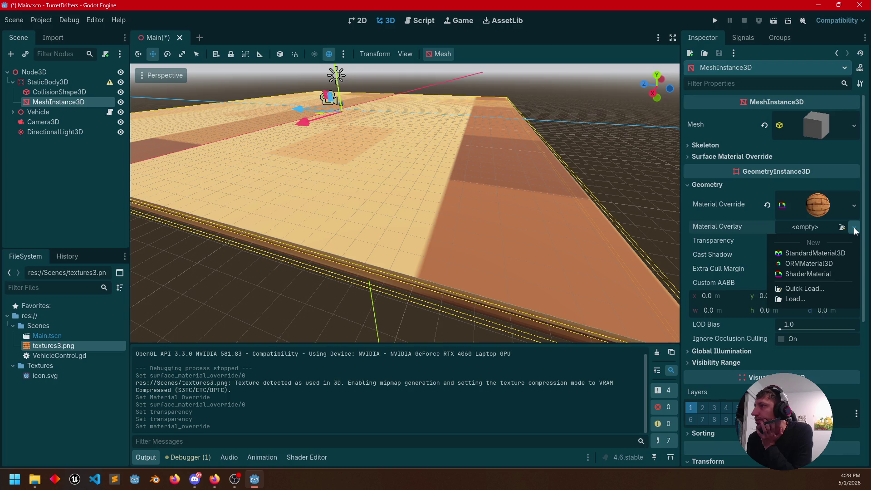
click(856, 230)
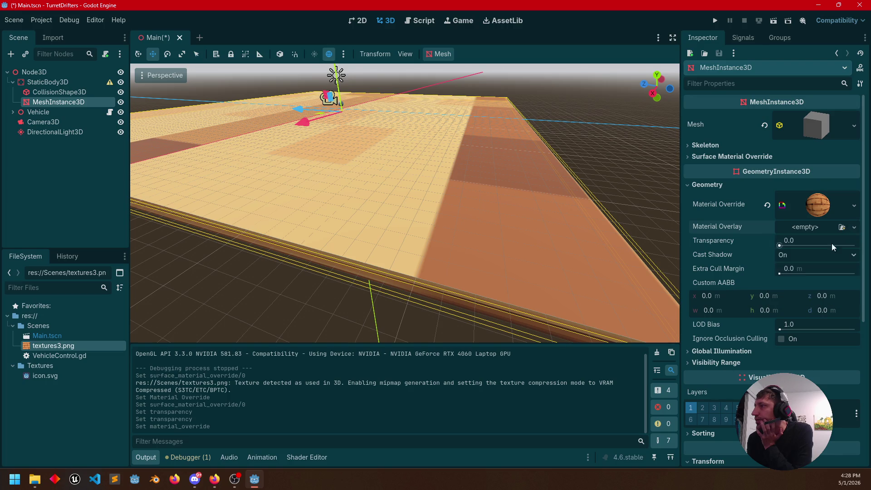
click(781, 208)
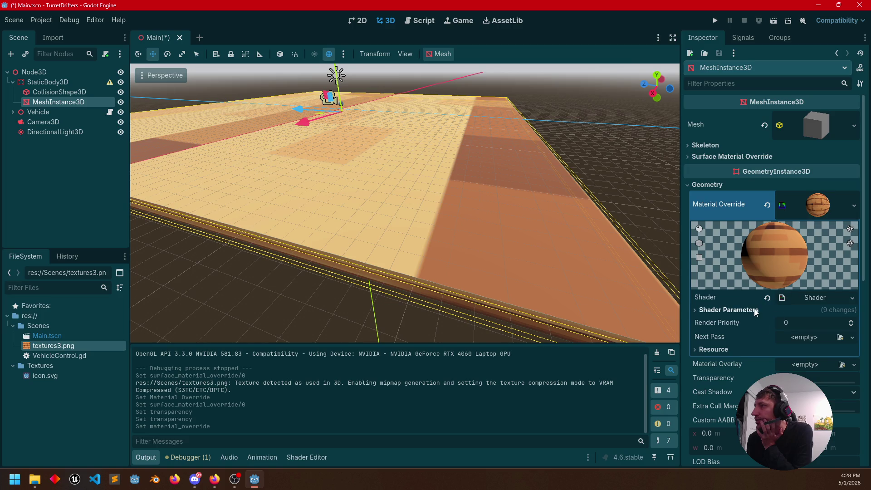
Step: Inspect the ShaderMaterial's Shader options and Resource section without changes, then switch to the browser
click(851, 298)
click(791, 322)
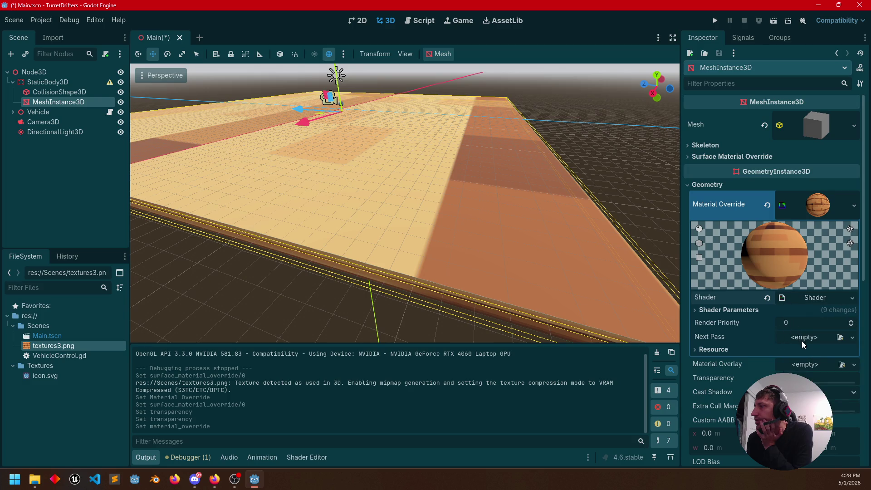
click(719, 353)
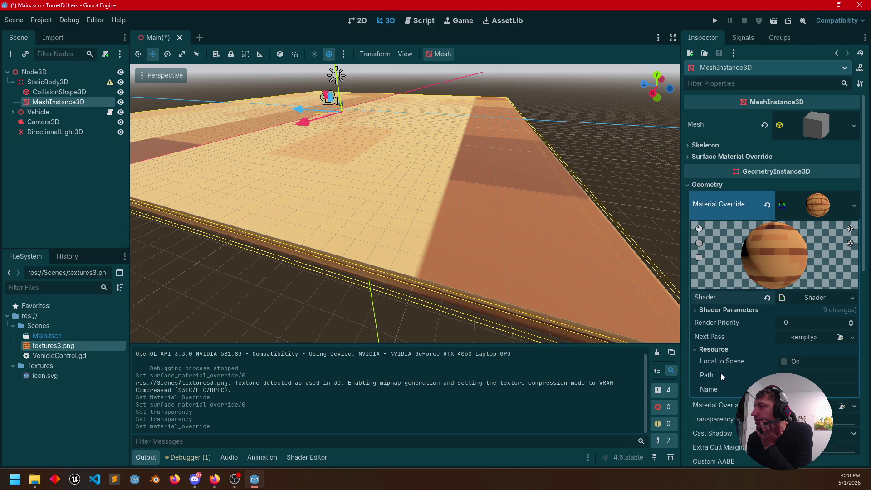
click(717, 352)
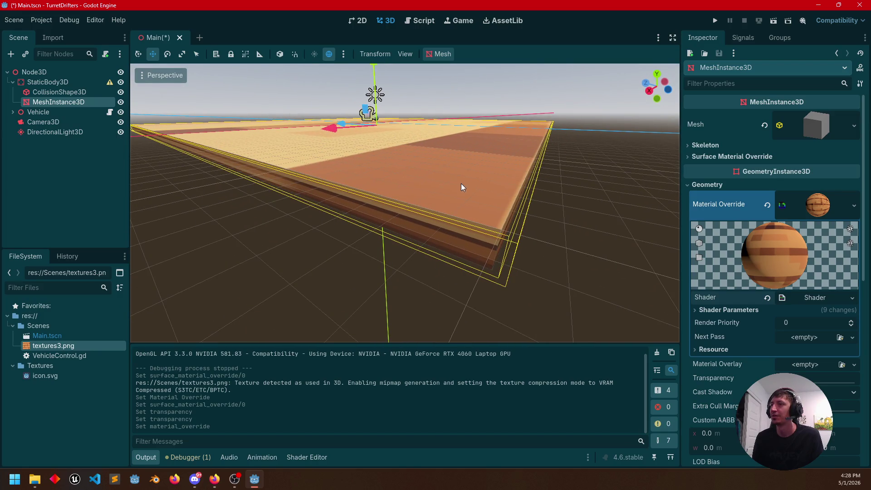
key(alt+Tab)
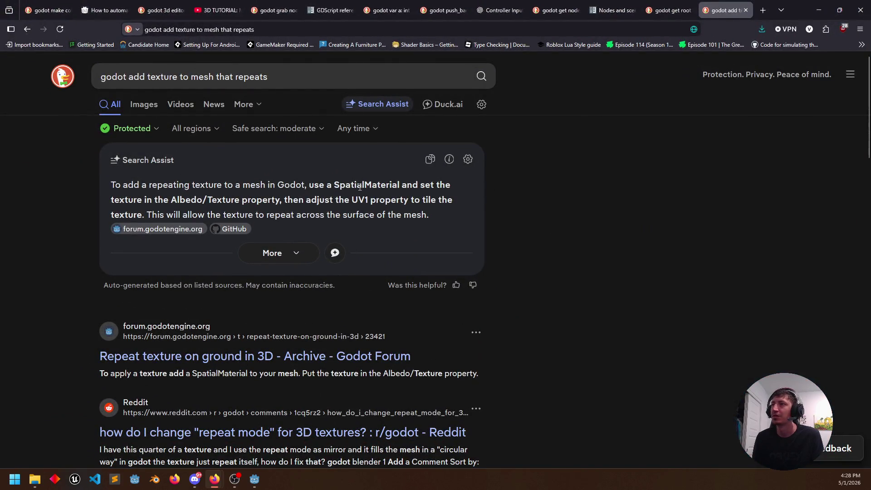
drag(422, 186, 339, 201)
drag(159, 201, 235, 201)
click(357, 210)
click(819, 10)
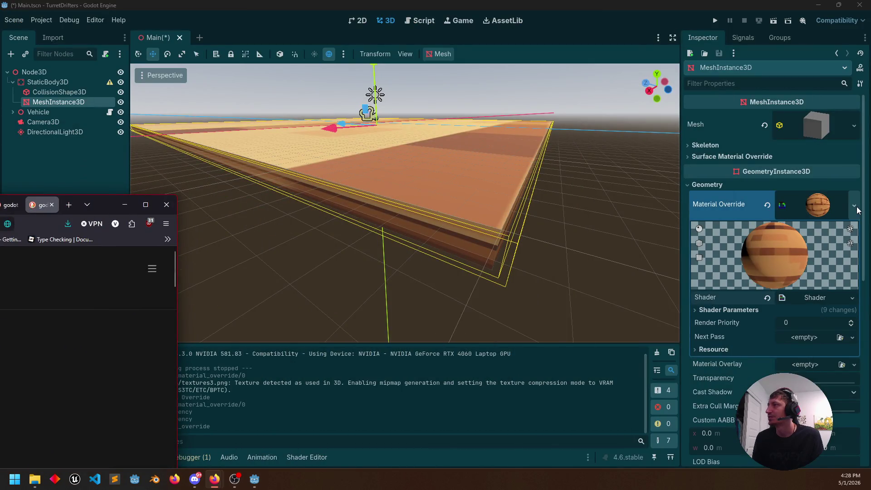
click(854, 205)
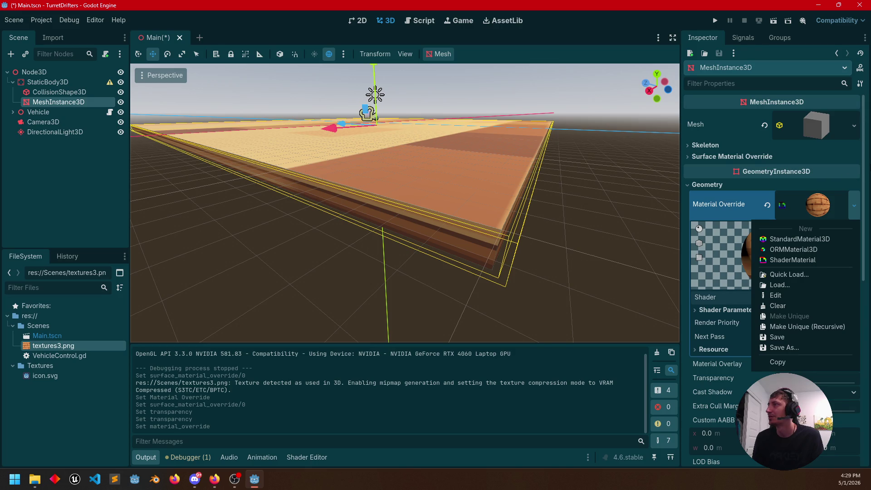
click(866, 167)
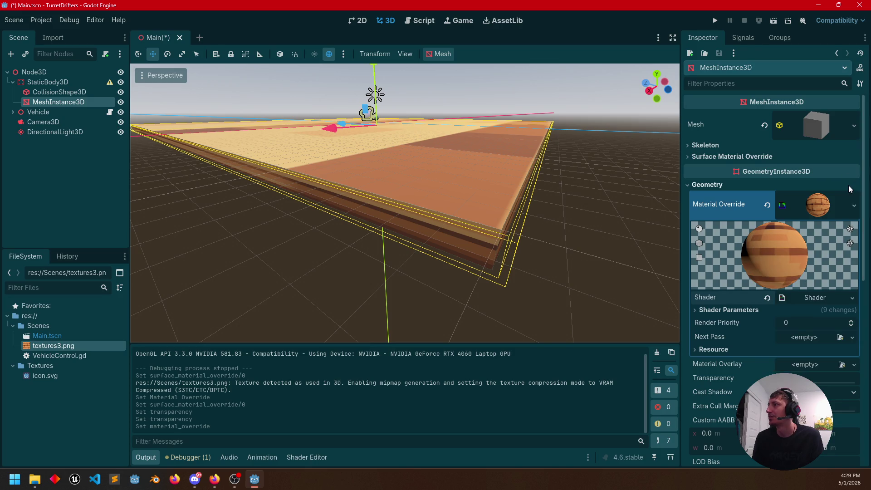
click(696, 158)
click(853, 170)
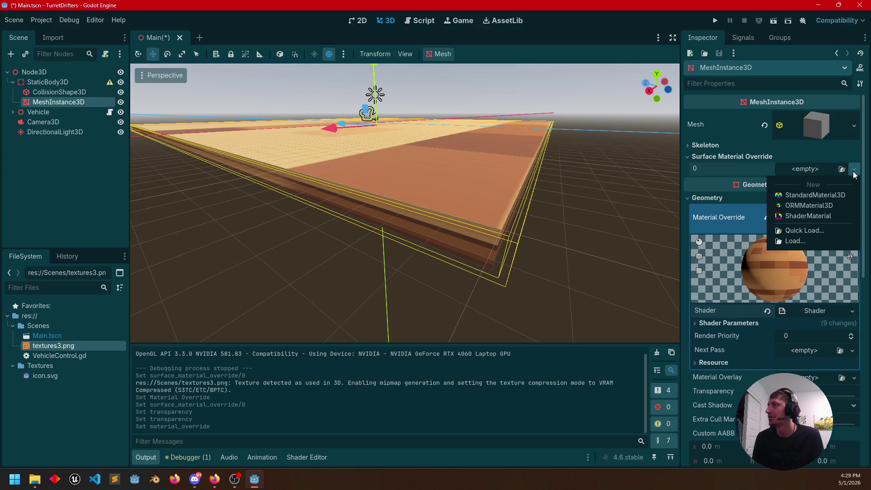
click(857, 171)
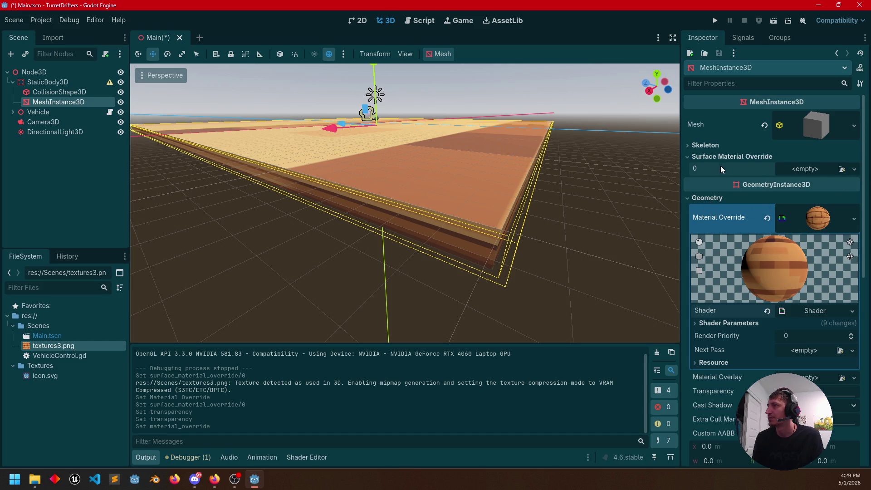
click(729, 157)
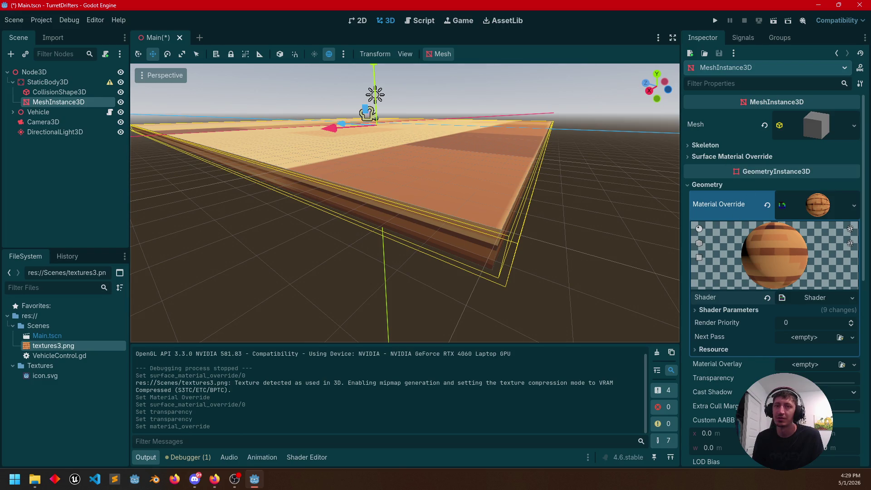
key(alt+Tab)
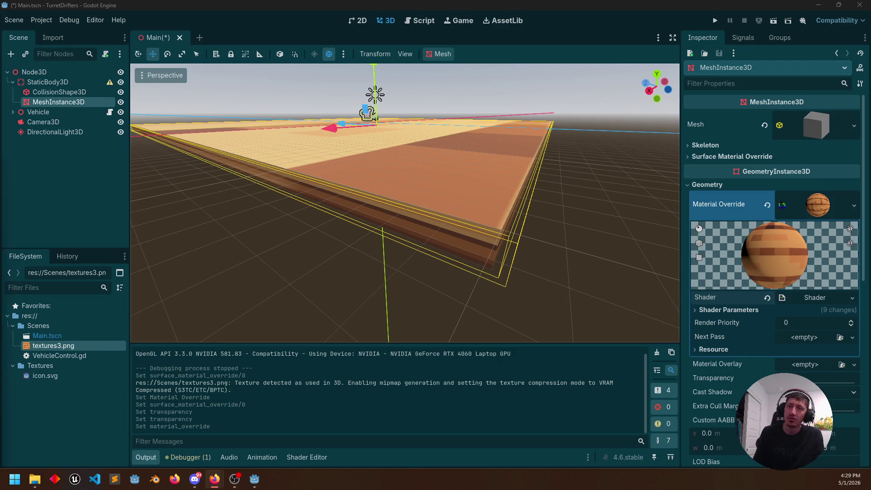
click(214, 479)
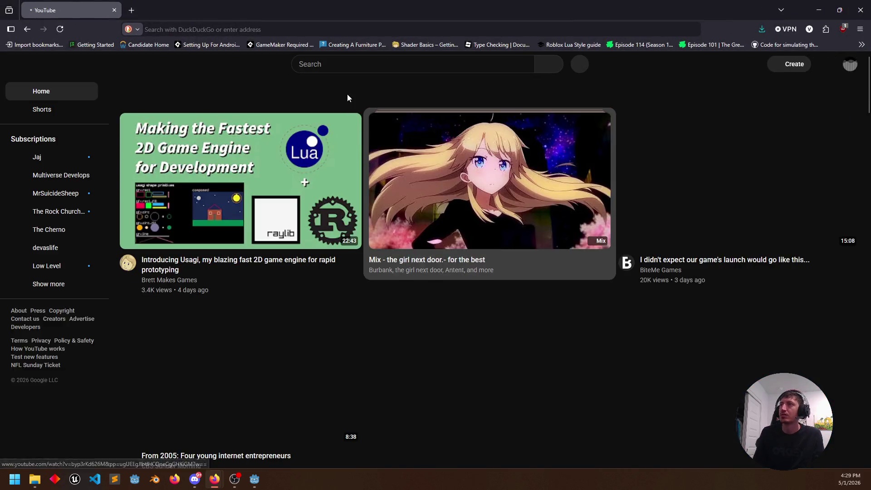
Step: Search YouTube for 'godot spatial material' and open the Godot 4 Spatial Material Tutorial
text(godot sp)
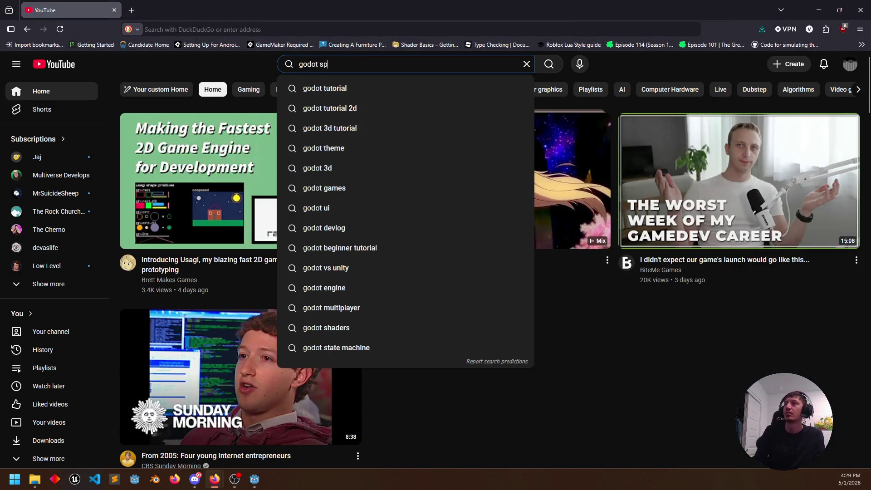
text(atial materai)
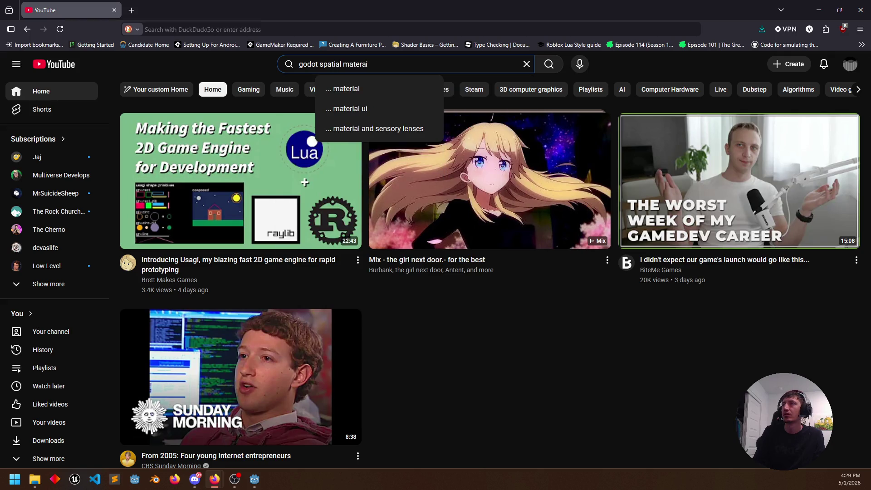
text(al)
key(Return)
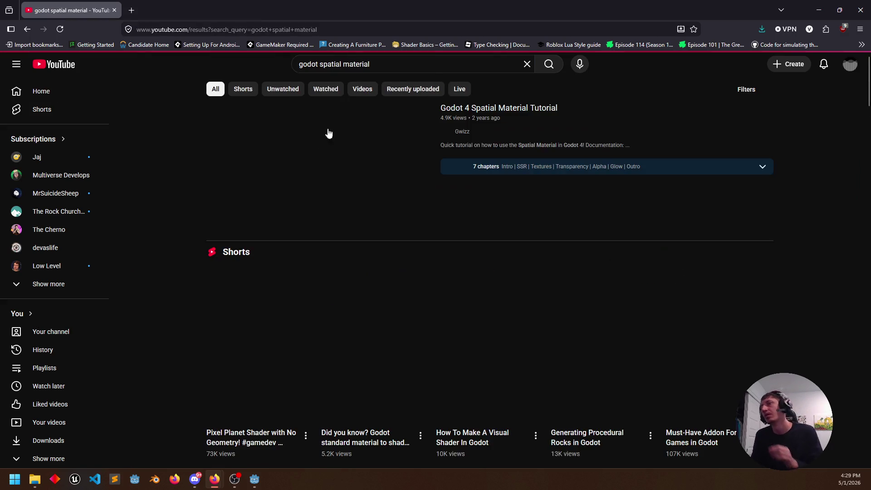
click(293, 200)
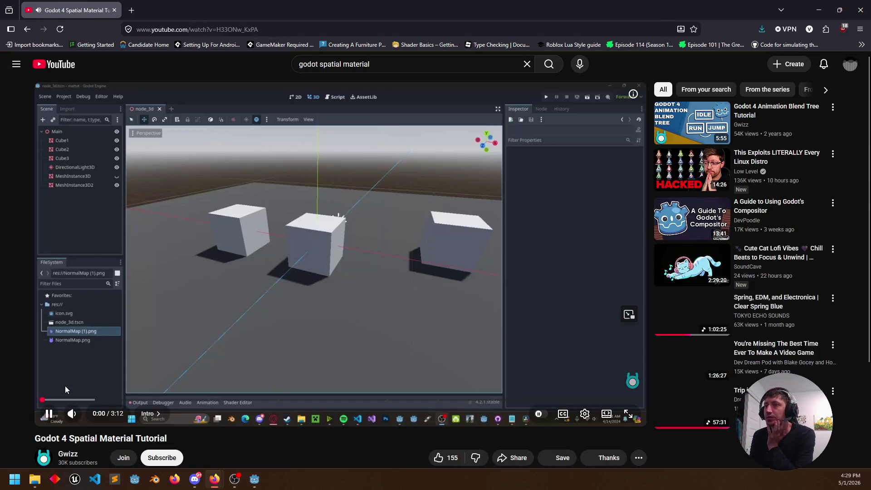
Step: Scrub the tutorial to the albedo colour part around 0:24, pause it, and return to Godot
click(87, 400)
click(149, 400)
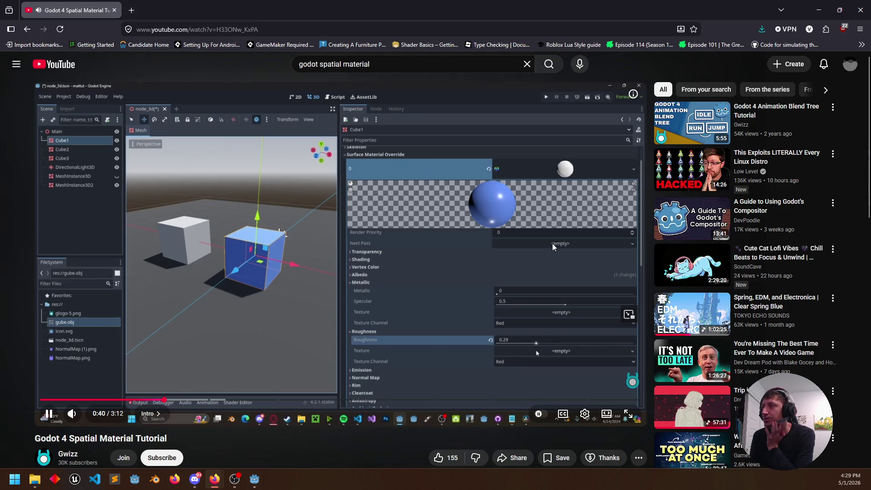
click(151, 400)
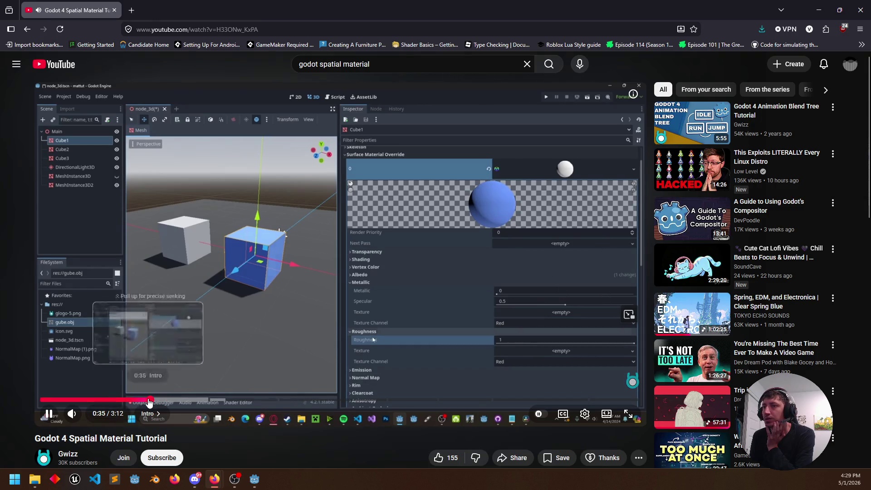
click(98, 399)
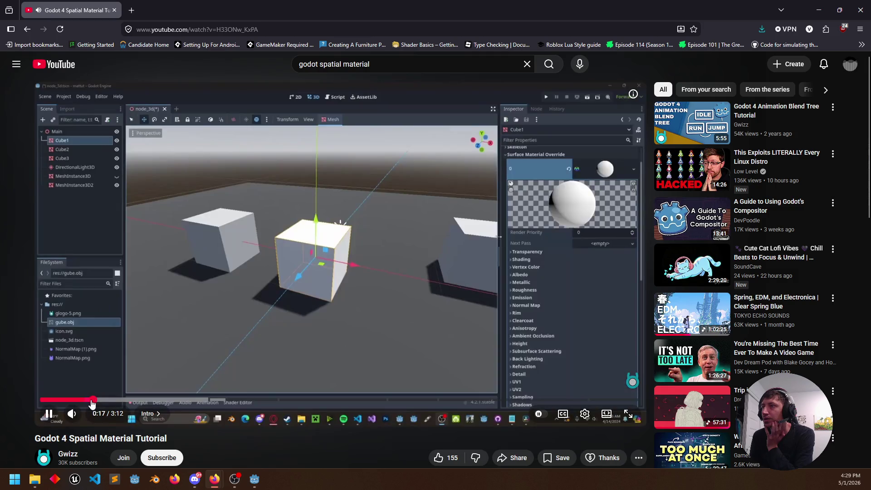
click(567, 238)
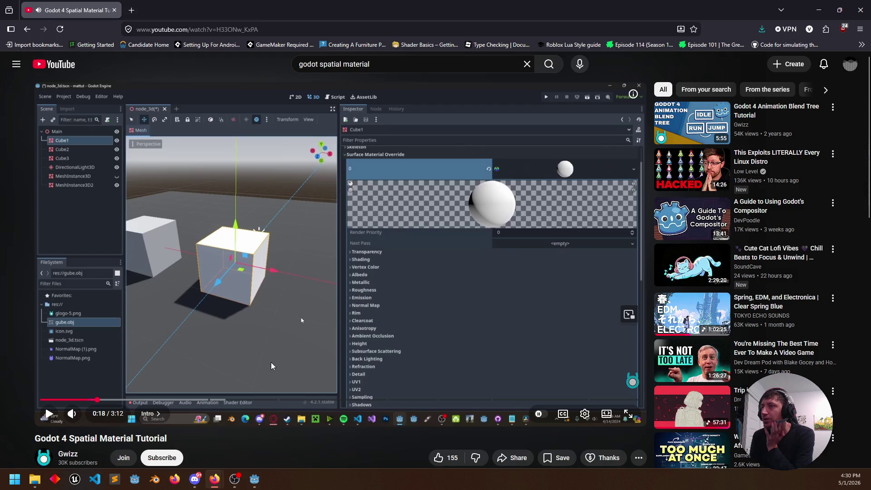
click(116, 400)
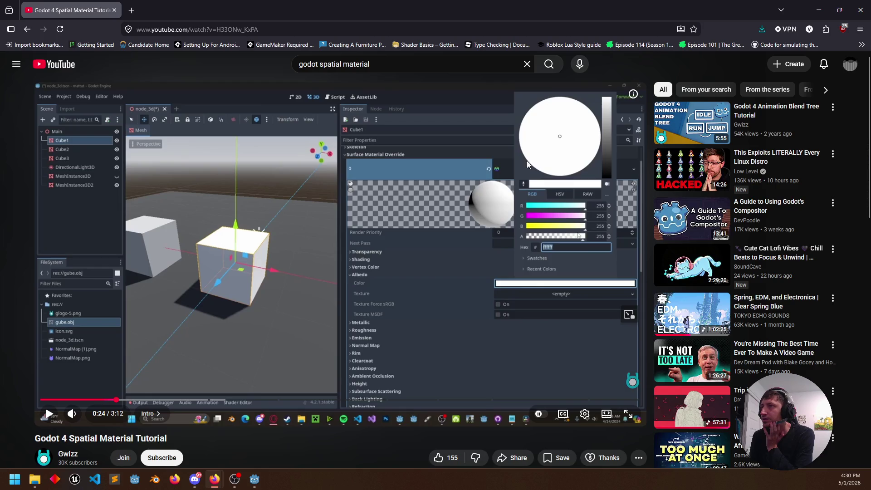
key(alt+Tab)
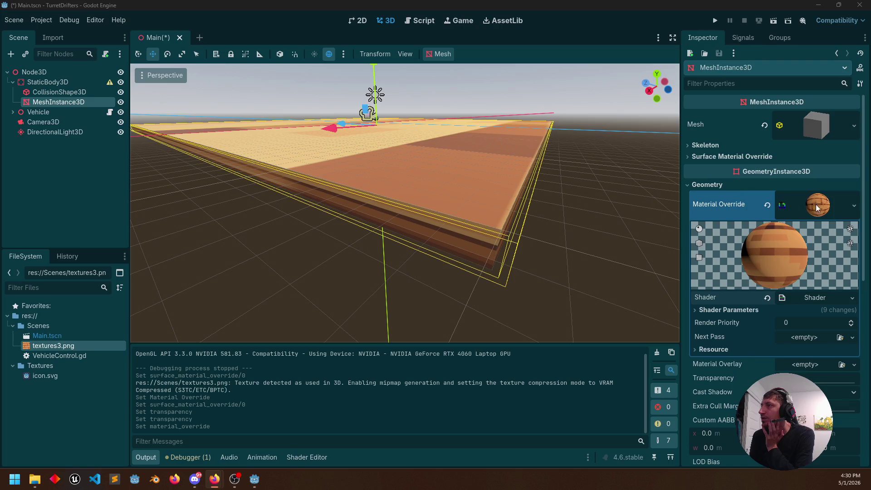
Step: Clear the ground's brick Material Override, expand Surface Material Override slot 0, then bring back the tutorial
click(854, 205)
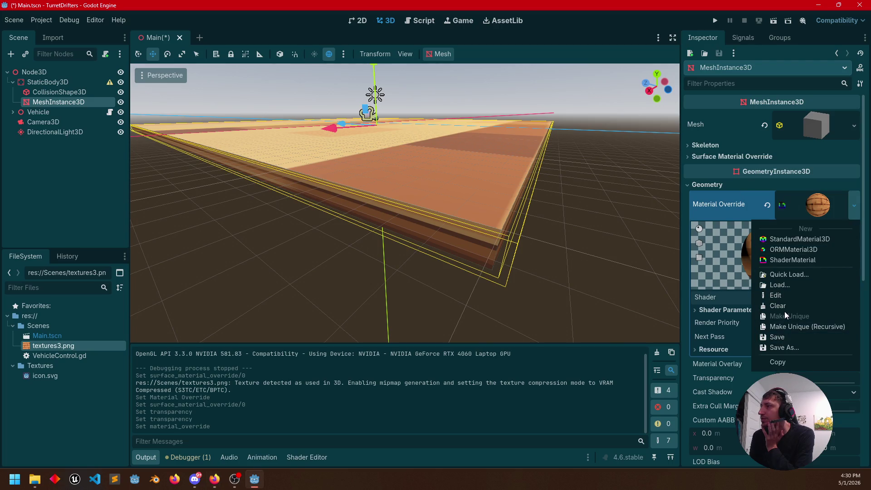
click(777, 306)
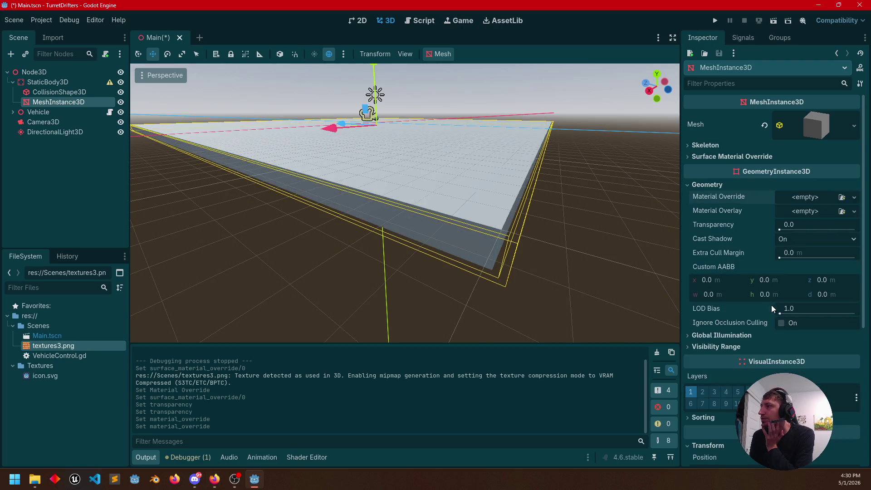
click(688, 185)
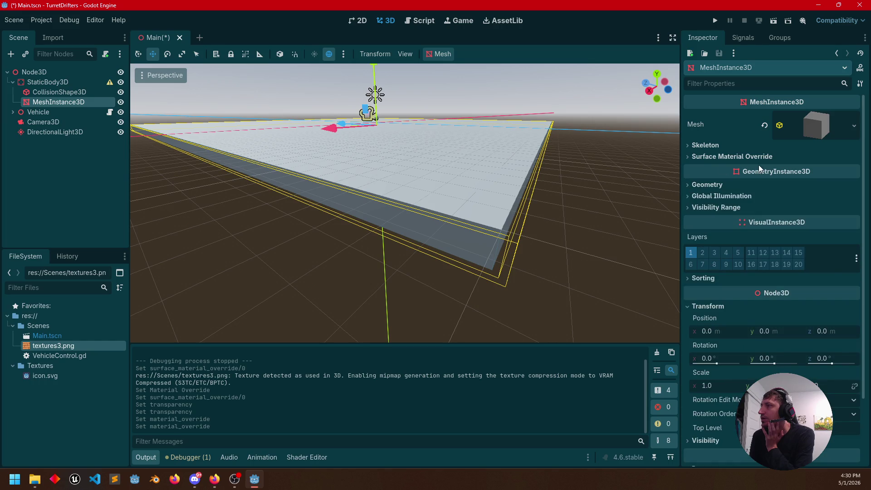
click(731, 156)
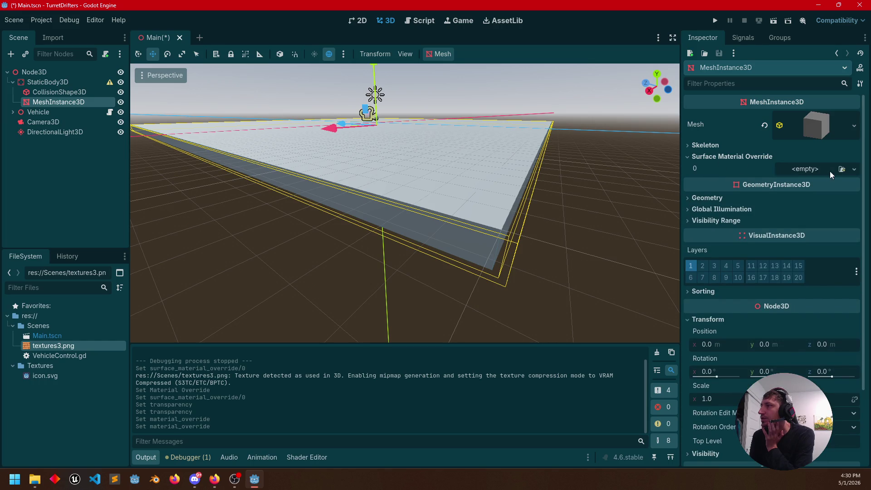
click(855, 169)
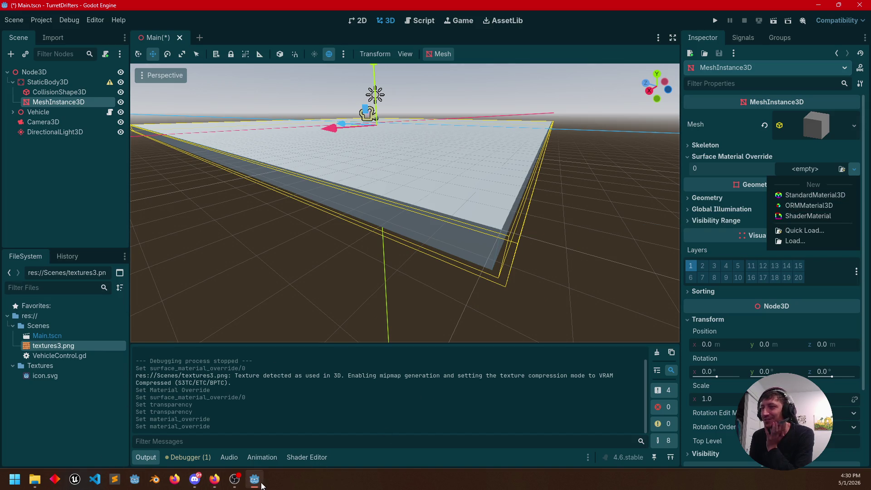
click(214, 480)
click(331, 419)
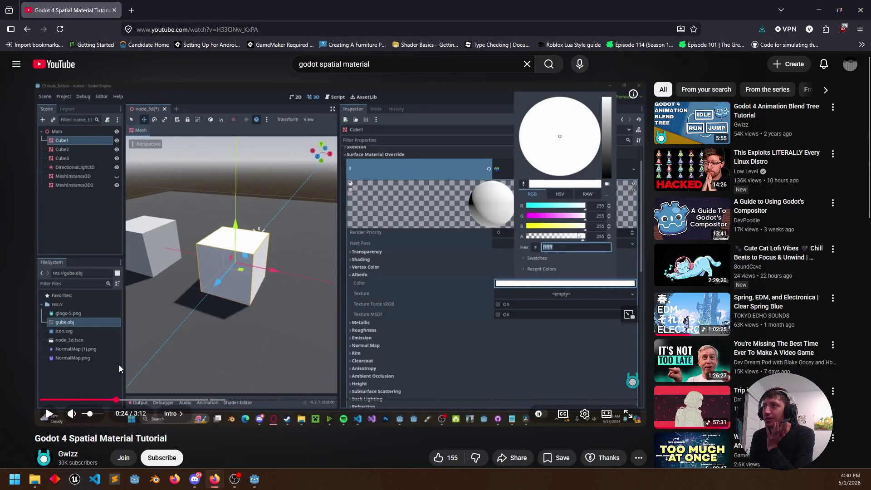
Step: Replay the tutorial's material-creation part from about 0:13 to 0:18, pause, and minimize Firefox
click(103, 400)
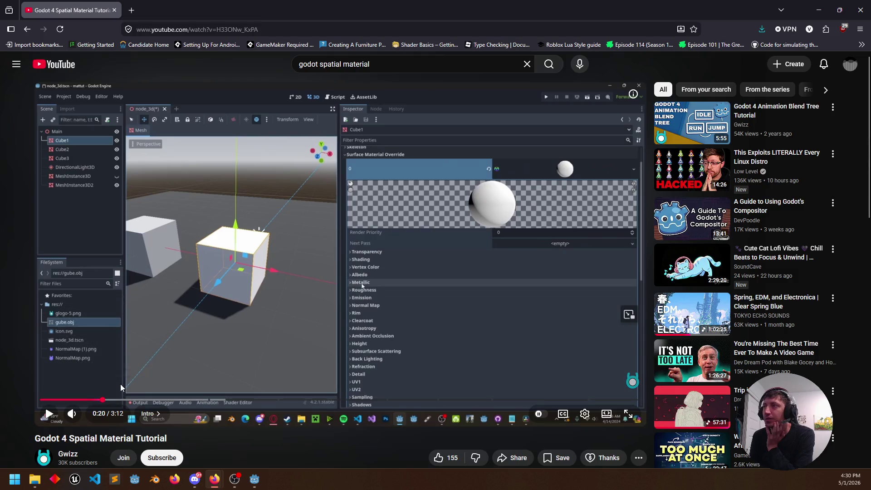
click(101, 380)
drag(103, 401, 81, 403)
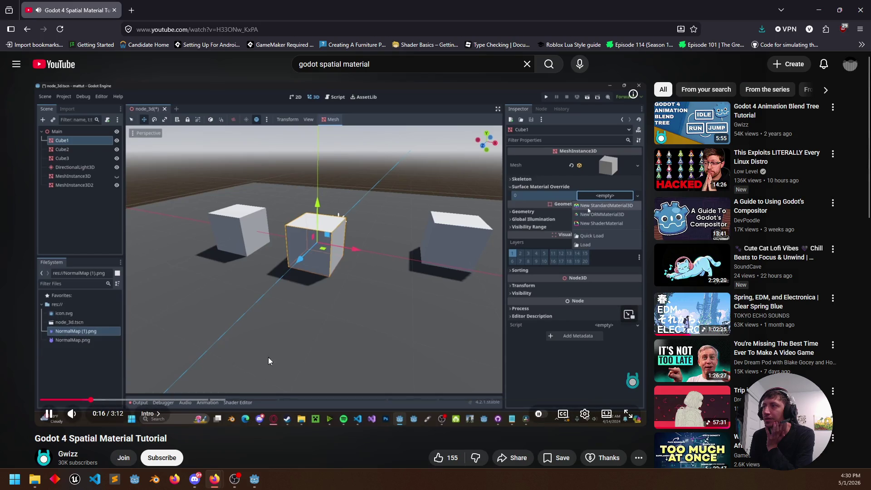
click(298, 347)
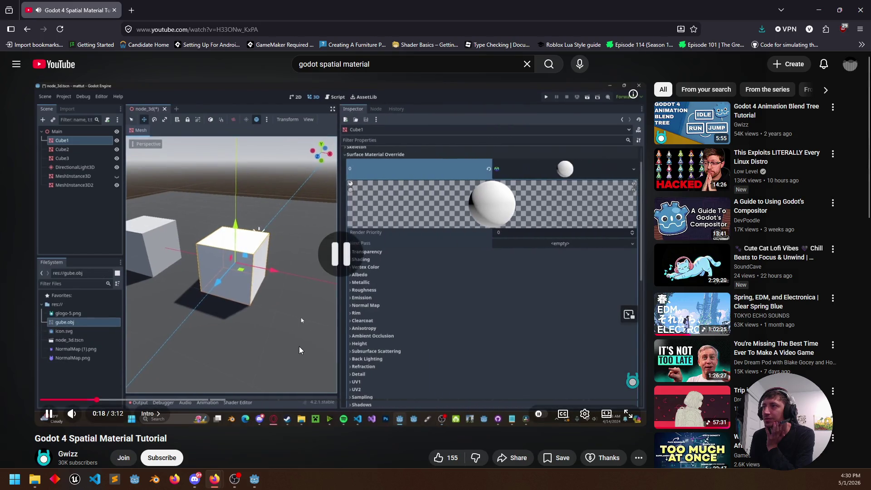
click(819, 10)
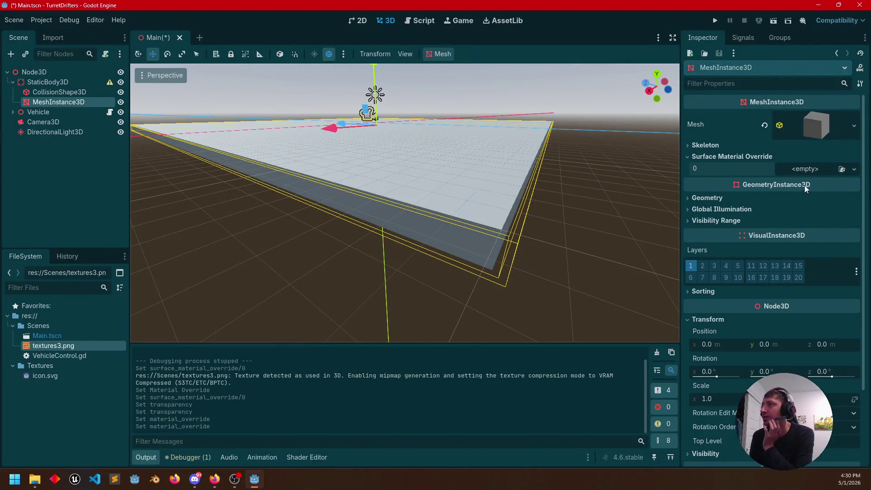
Step: Assign a new StandardMaterial3D to the ground's surface material slot 0
drag(554, 235, 613, 236)
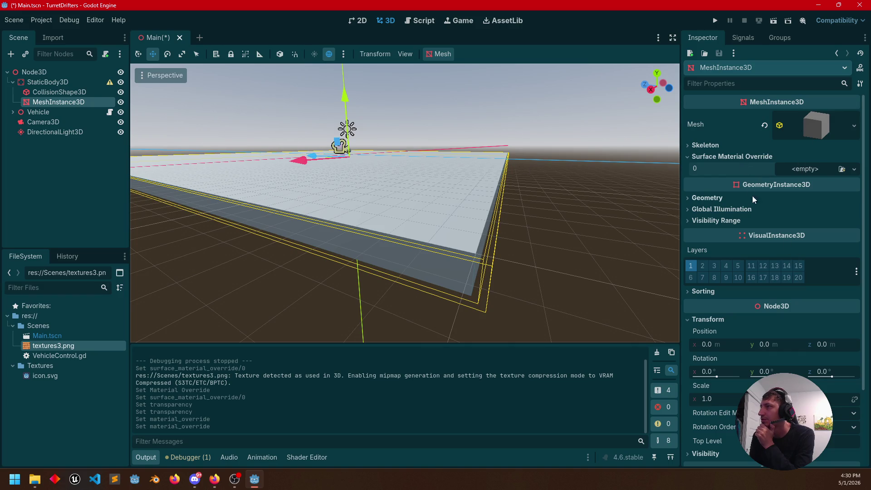
click(854, 168)
click(801, 196)
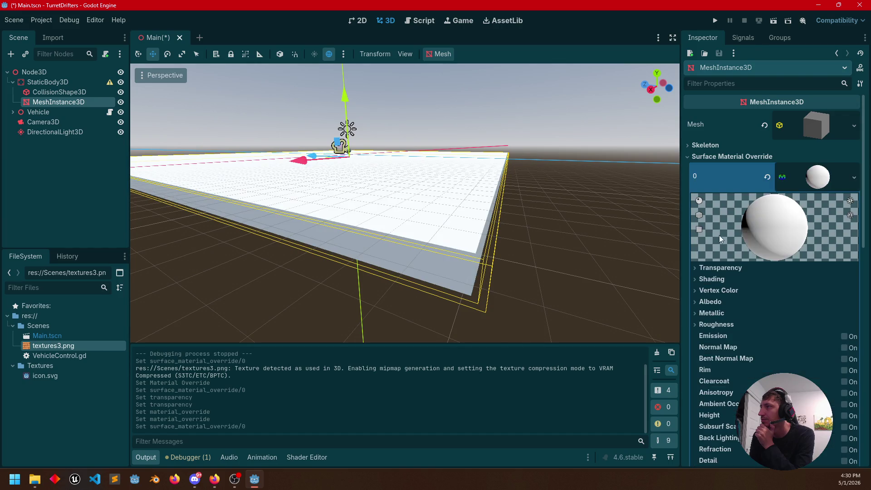
scroll(732, 343, down, 2)
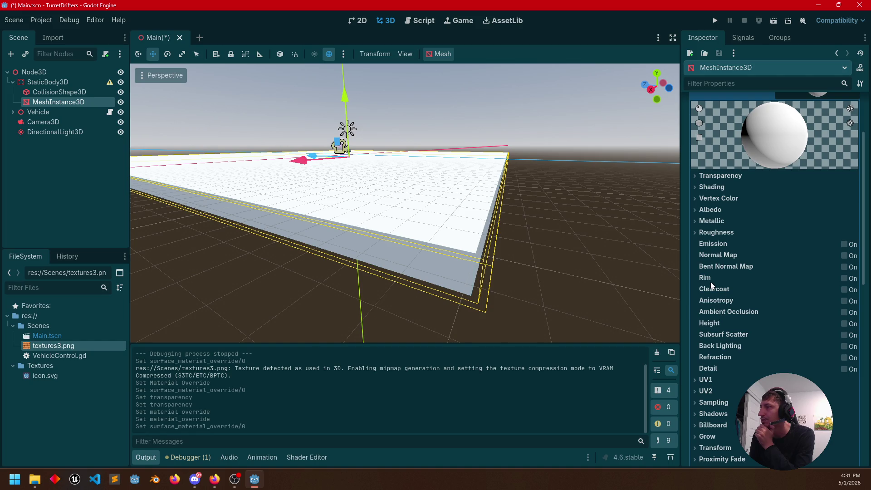
scroll(712, 279, down, 2)
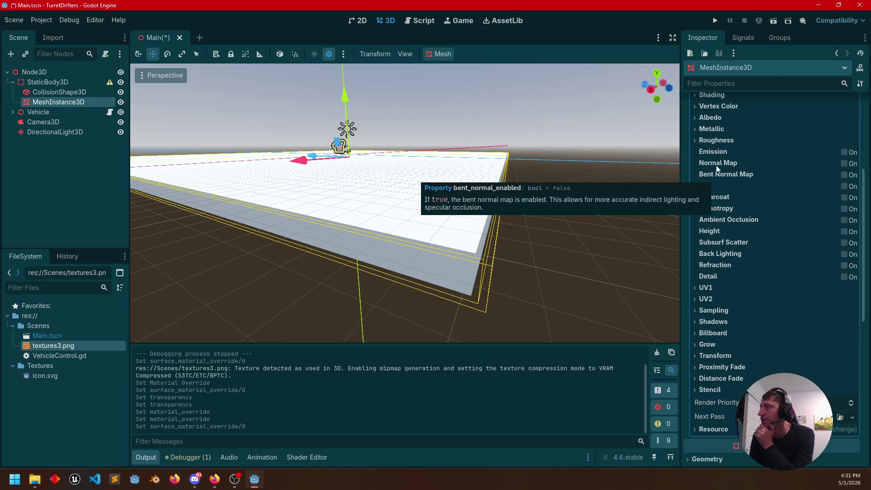
scroll(726, 173, up, 2)
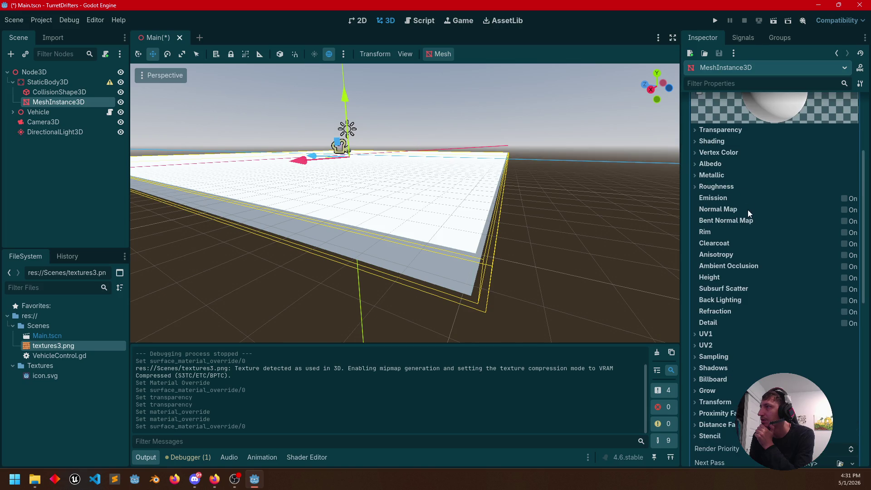
Step: Expand the material's Albedo section, check the colour picker, and show the Texture options
click(704, 164)
click(808, 179)
click(837, 181)
click(853, 190)
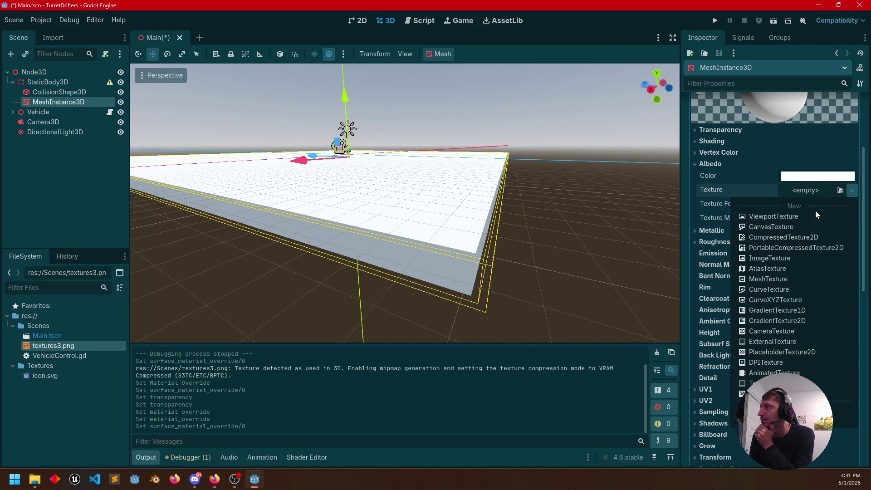
Step: Drop textures3.png into the albedo Texture slot, trying Texture MSDF and leaving it off
click(856, 195)
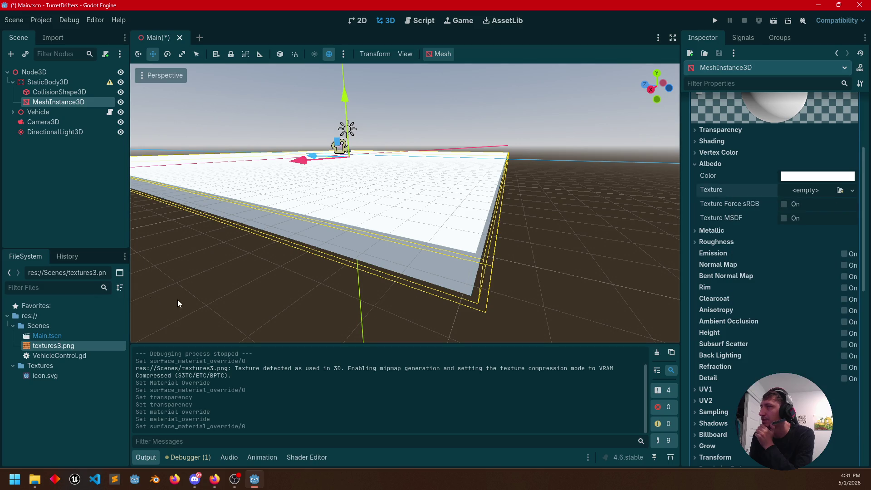
mouse_move(53, 346)
mouse_down()
mouse_move(671, 293)
mouse_move(807, 193)
mouse_up()
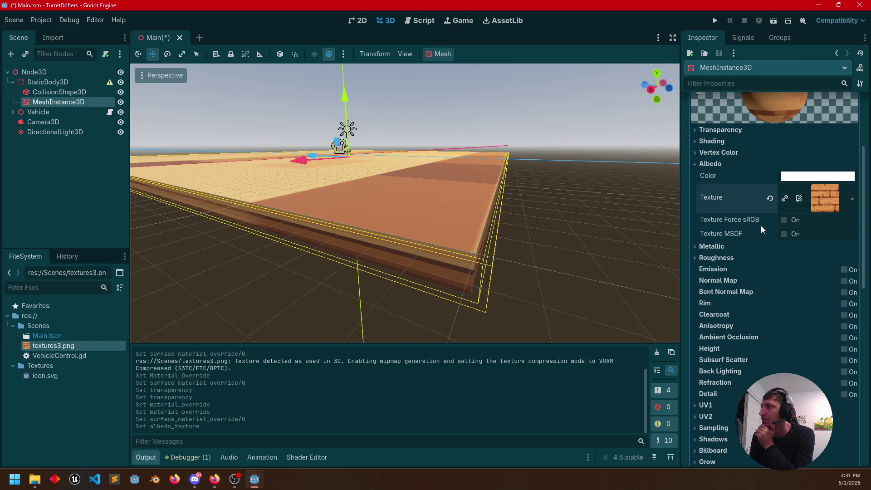
click(784, 234)
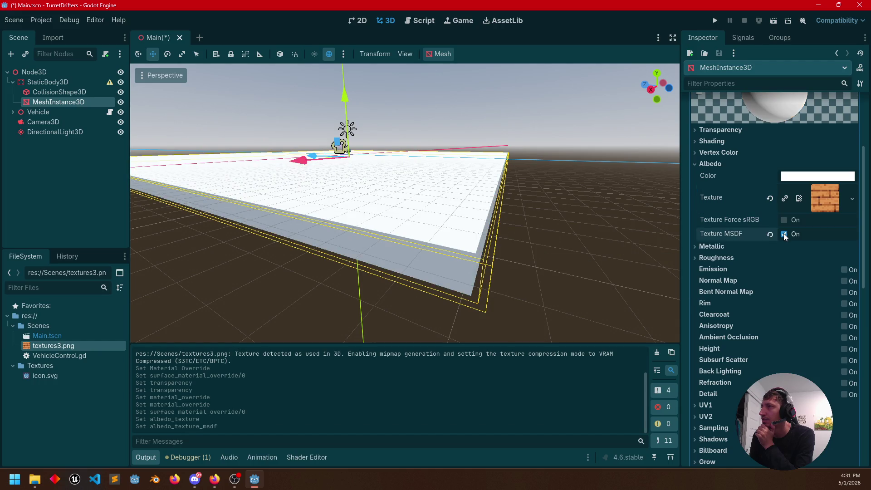
click(784, 233)
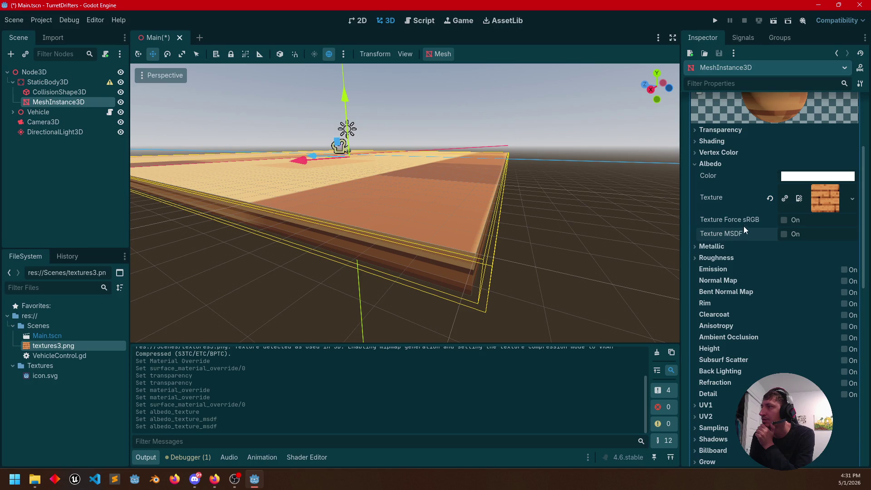
Step: Toggle Texture Force sRGB on and back off for the floor texture
mouse_move(745, 220)
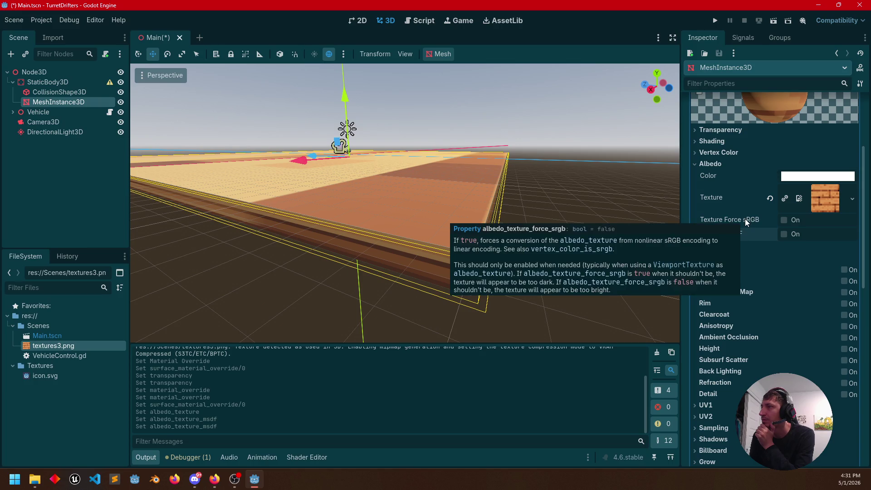
click(788, 221)
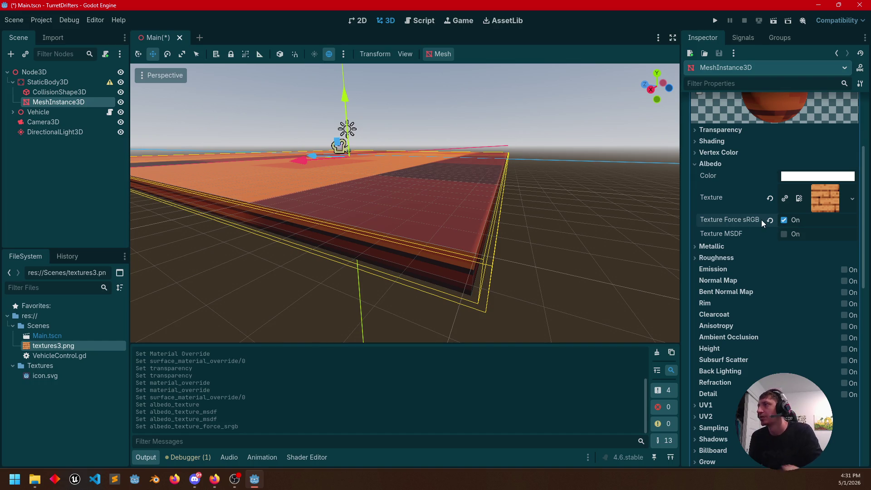
scroll(404, 204, up, 5)
scroll(404, 204, down, 4)
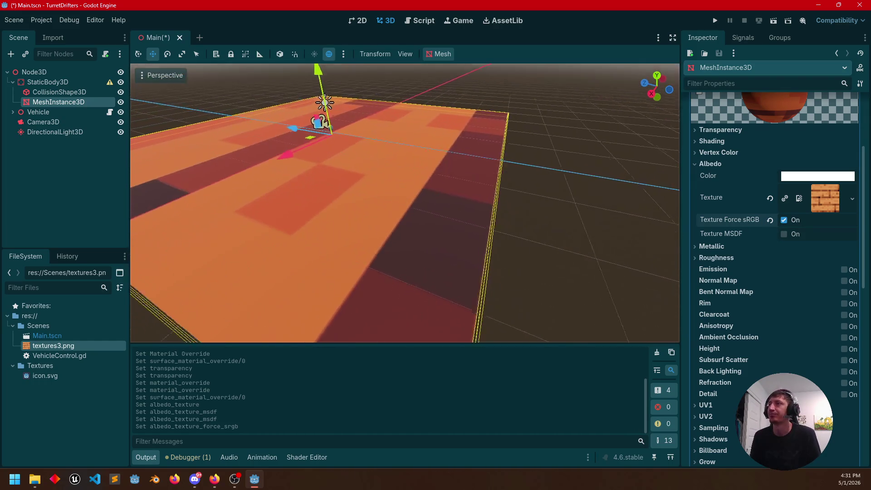
click(795, 219)
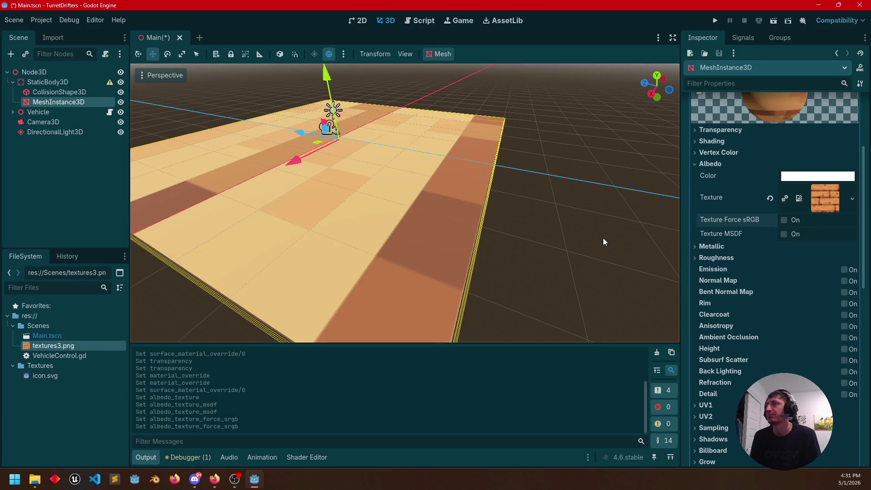
Step: Lower the camera to look across the brick floor toward the sphere, then save and run the game
scroll(600, 223, up, 3)
scroll(600, 224, down, 4)
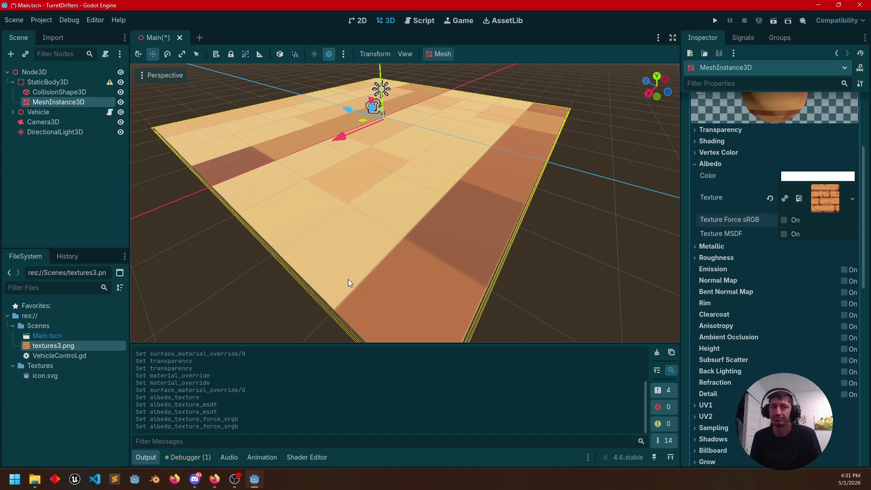
key(alt+Tab)
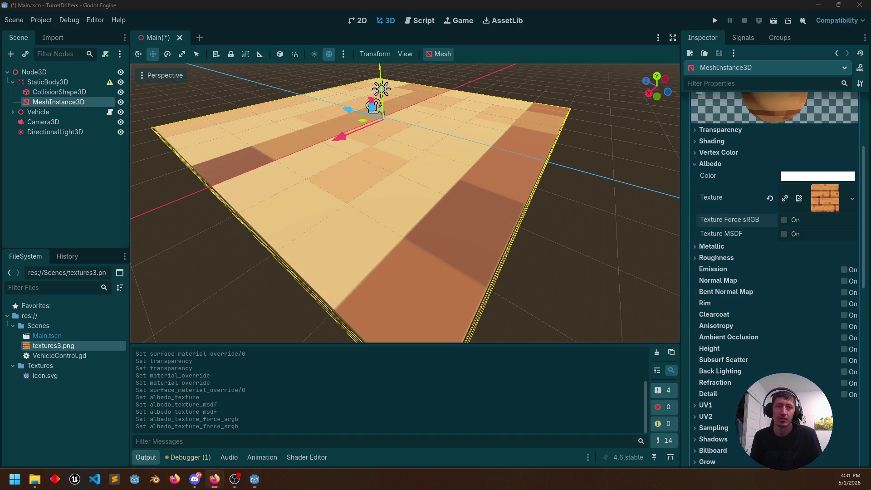
mouse_move(251, 212)
mouse_down()
mouse_move(251, 173)
mouse_move(286, 162)
mouse_move(227, 159)
mouse_move(190, 132)
mouse_move(374, 145)
mouse_move(435, 177)
mouse_move(551, 173)
mouse_move(471, 138)
mouse_move(334, 196)
mouse_up()
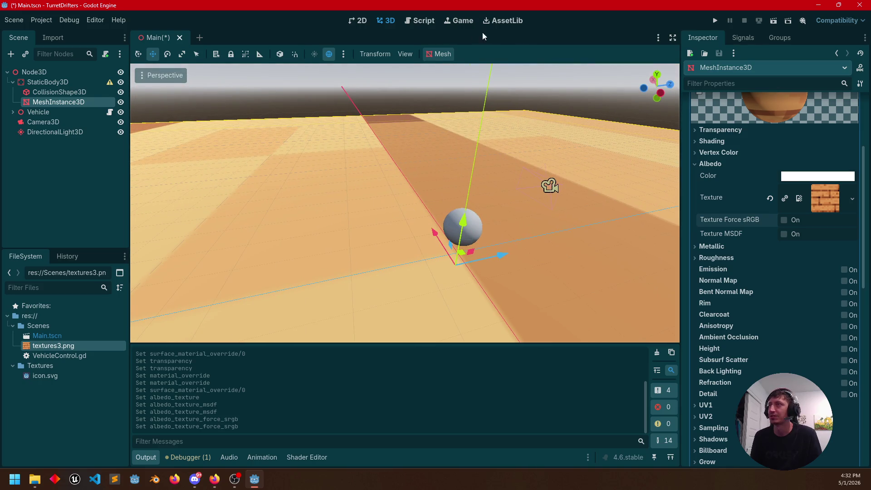
click(716, 22)
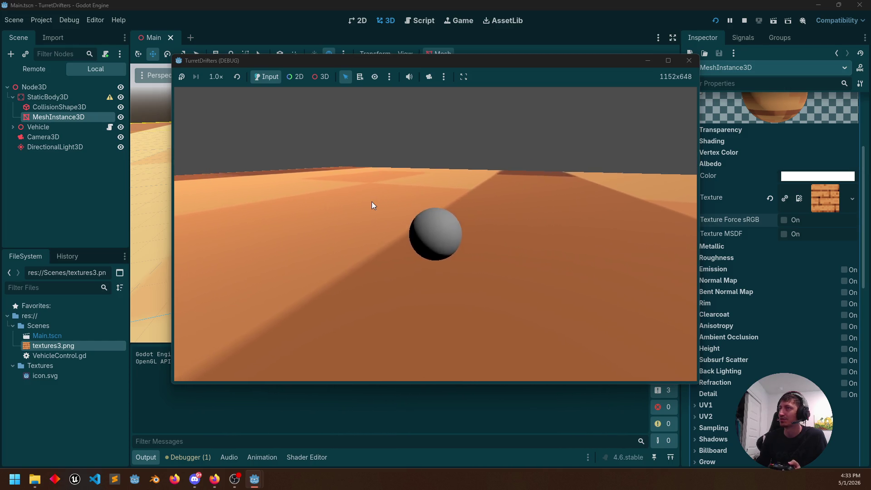
Step: Stop the running TurretDrifters game and return to Main.tscn in the editor
click(691, 62)
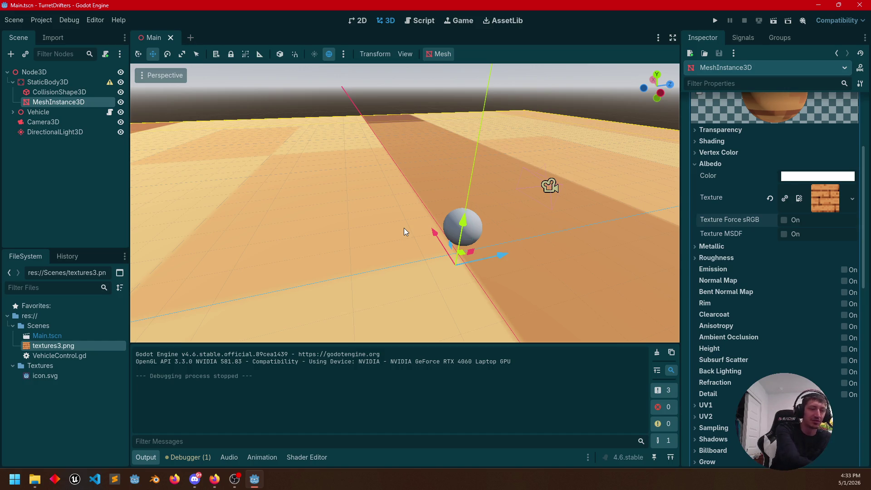
mouse_move(445, 214)
mouse_down()
mouse_move(440, 192)
mouse_move(472, 195)
mouse_move(504, 218)
mouse_move(414, 214)
mouse_up()
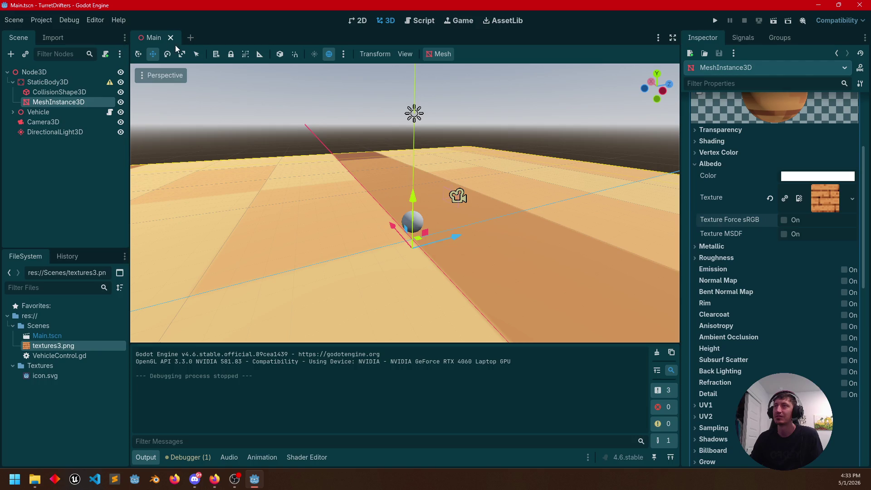
click(11, 54)
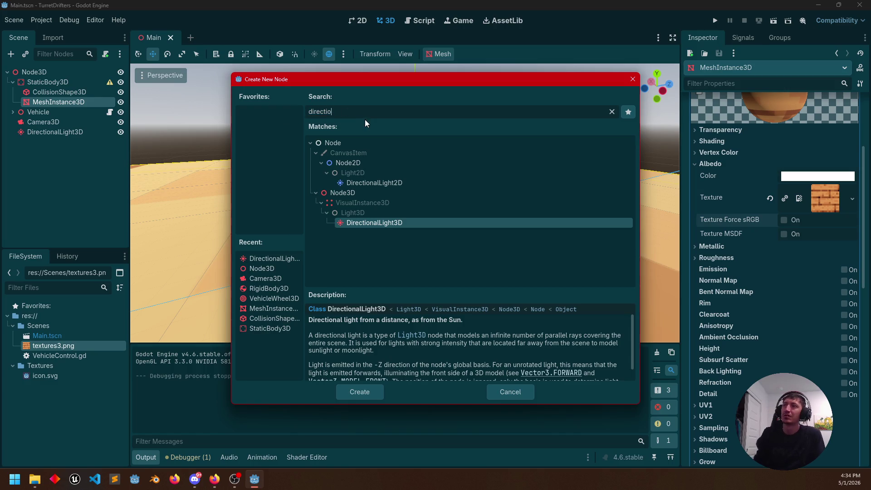
text(ik)
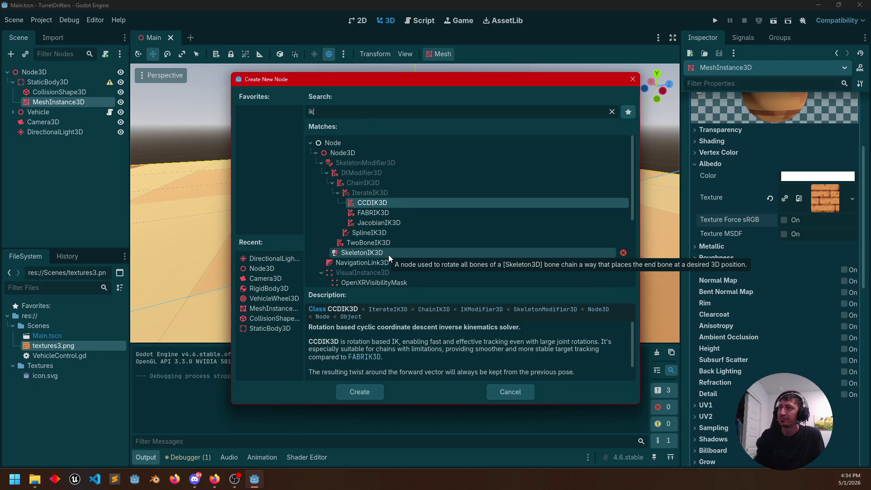
scroll(389, 256, down, 3)
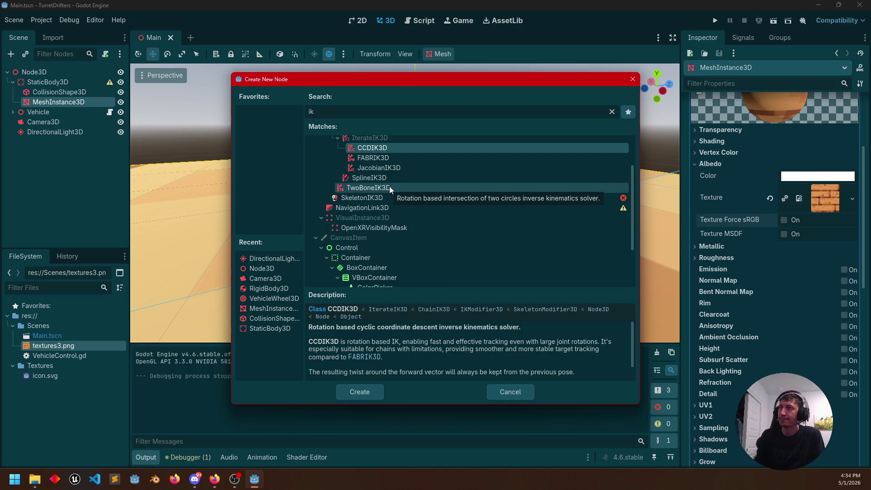
scroll(369, 259, down, 3)
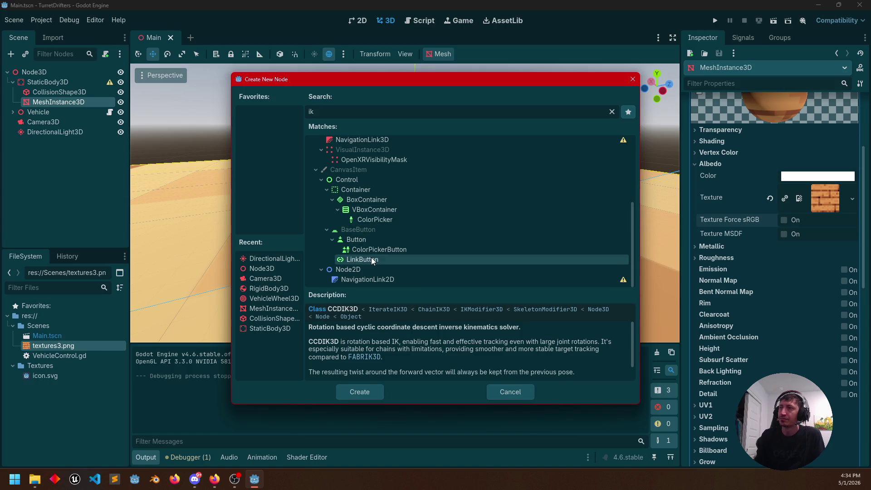
scroll(371, 268, up, 3)
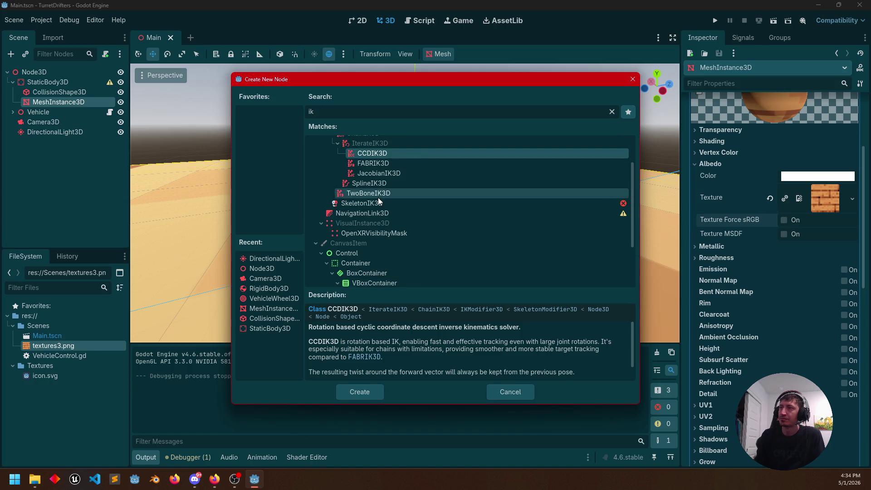
scroll(409, 205, up, 2)
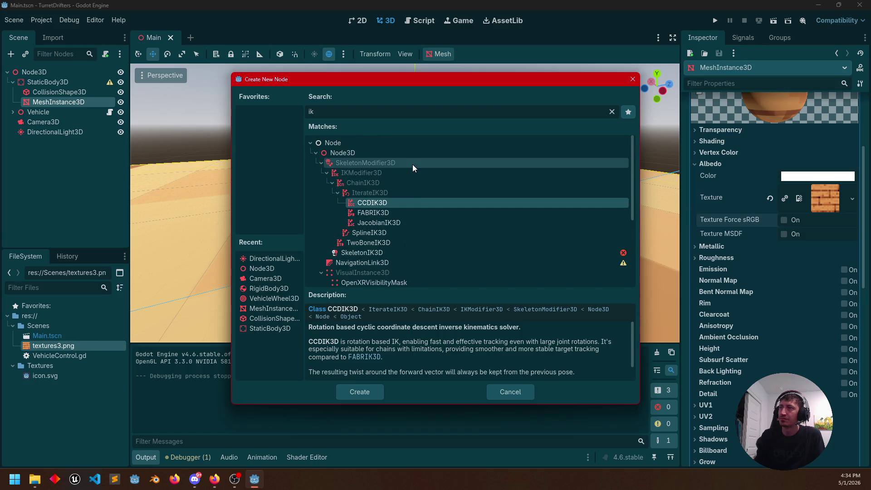
click(632, 80)
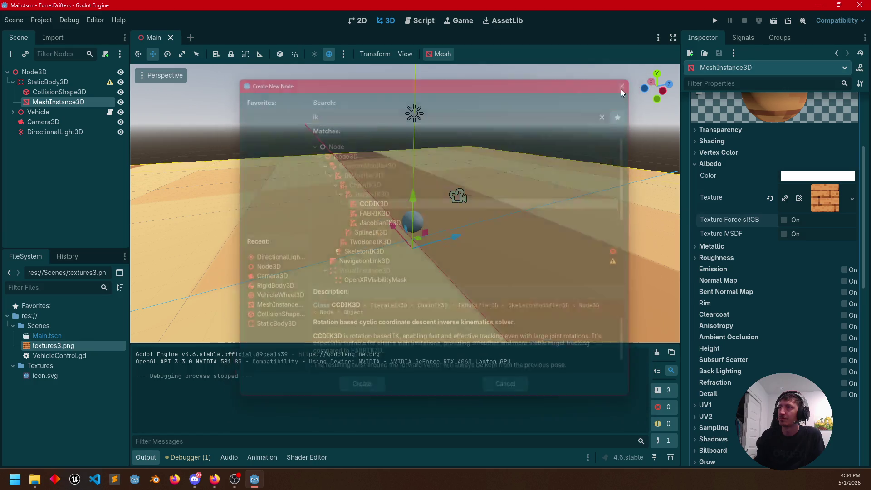
mouse_move(309, 221)
mouse_down()
mouse_move(336, 222)
mouse_move(314, 245)
mouse_move(304, 236)
mouse_move(232, 239)
mouse_move(432, 216)
mouse_up()
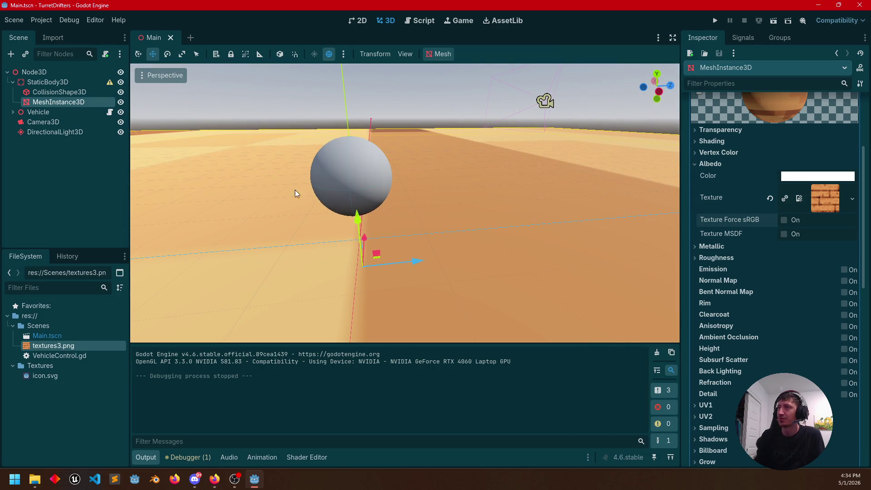
Step: Select the vehicle's sphere mesh and assign a new StandardMaterial3D to surface override slot 0
drag(373, 175, 483, 184)
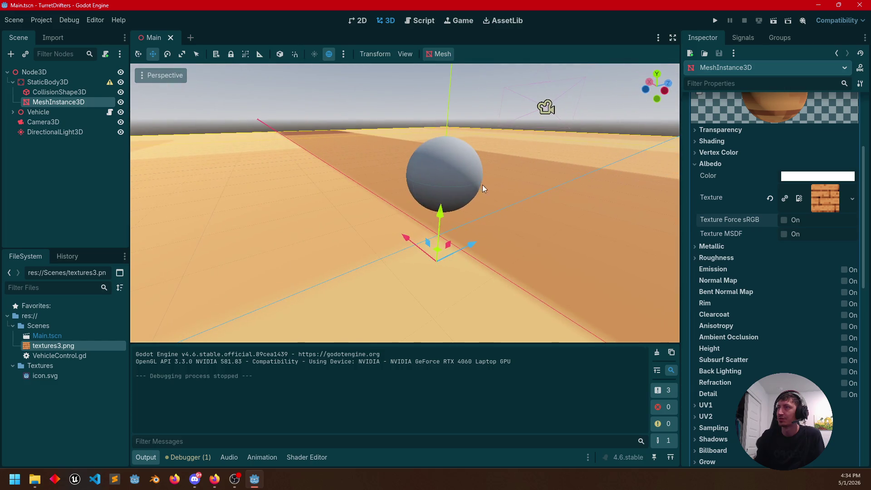
click(462, 166)
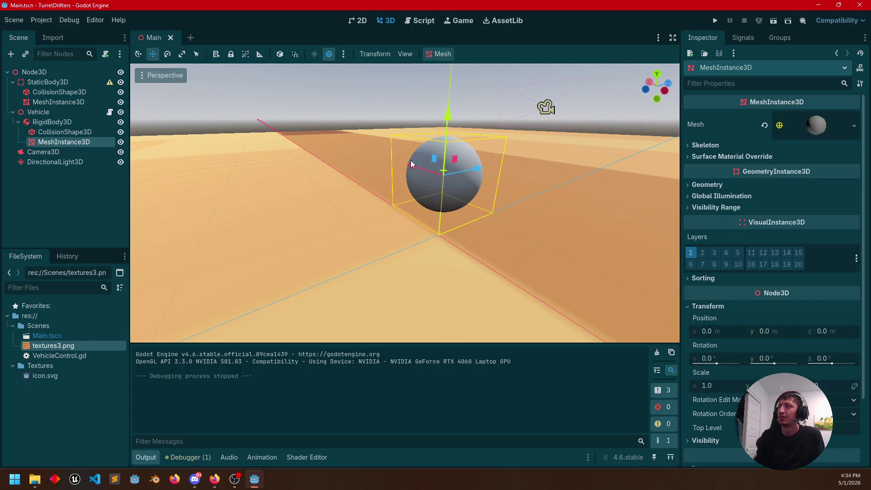
click(856, 129)
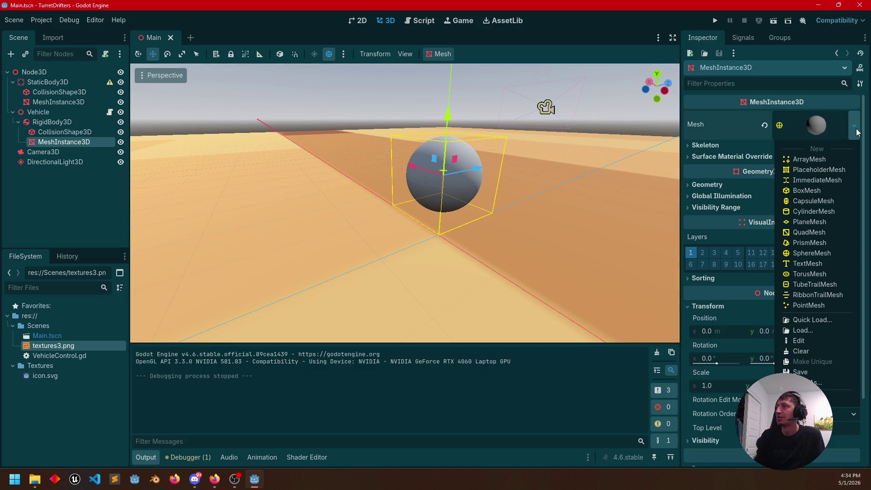
click(857, 132)
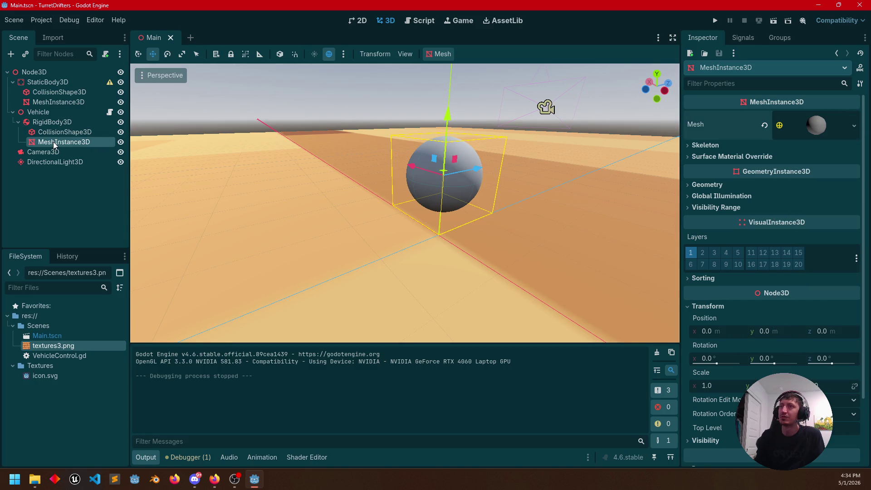
click(688, 157)
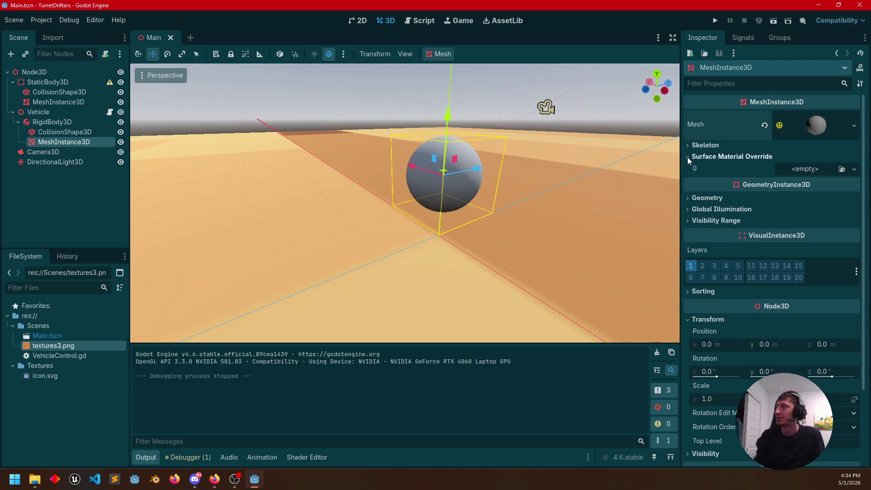
click(853, 169)
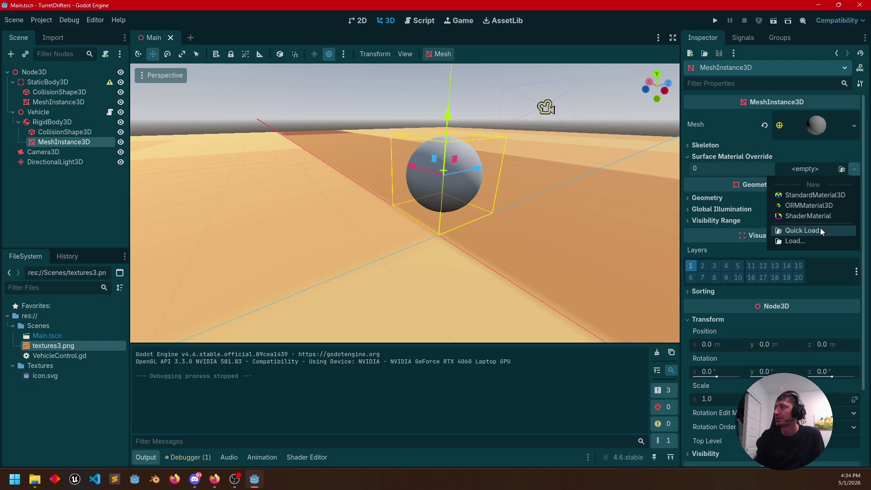
click(815, 196)
click(854, 176)
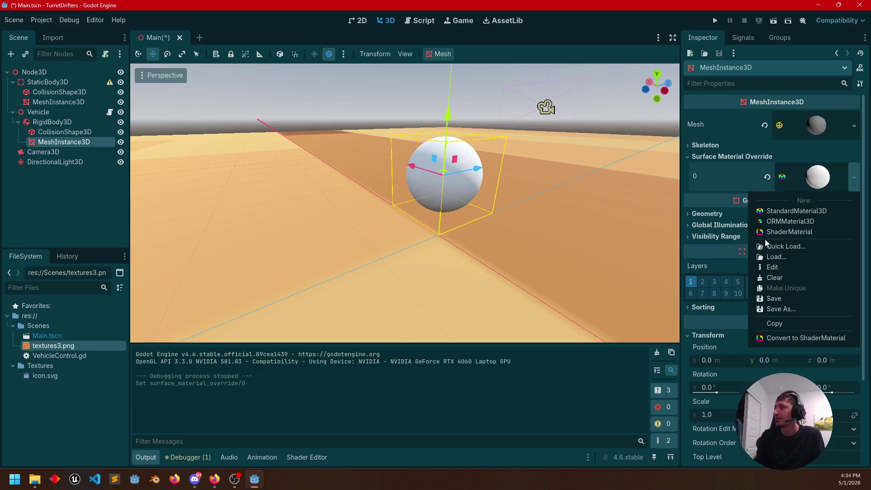
click(855, 174)
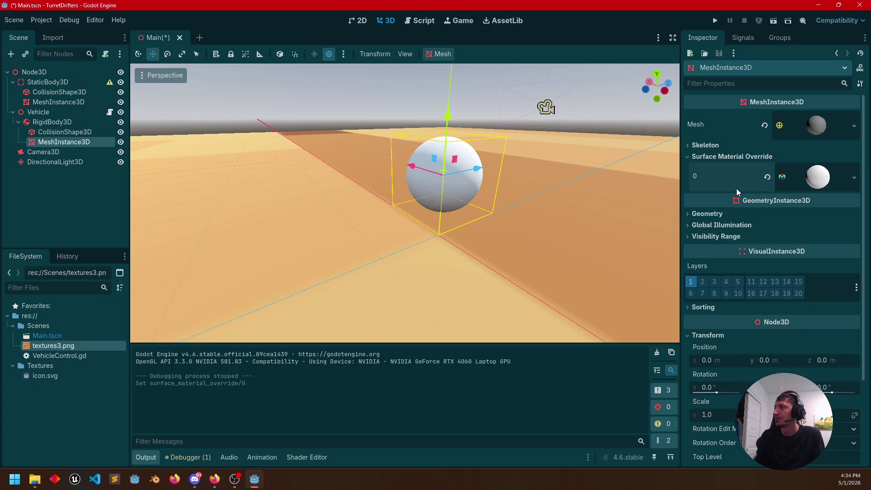
click(835, 181)
scroll(769, 306, down, 3)
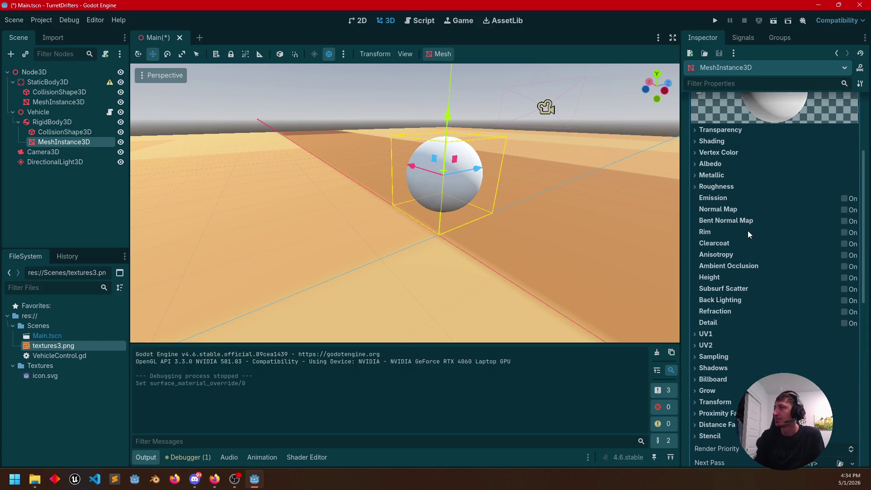
Step: Drag textures3.png into the sphere material's Albedo Texture slot to give it a brick pattern
click(696, 165)
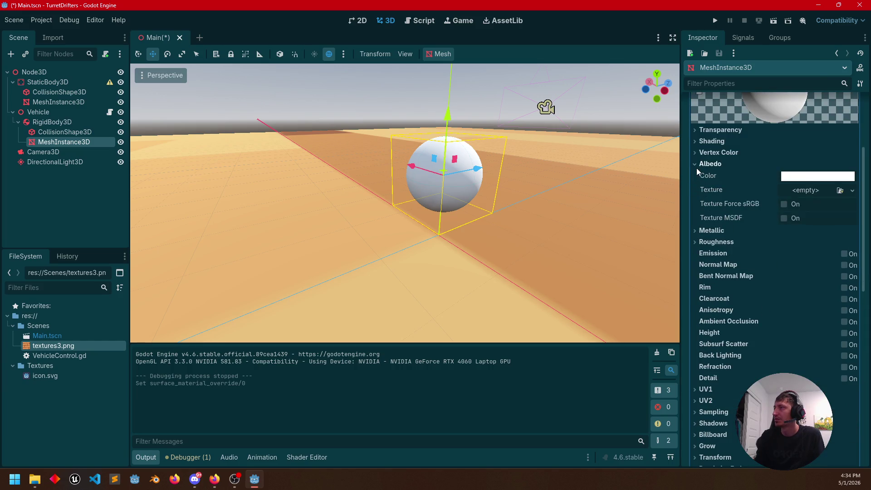
click(805, 177)
click(841, 177)
click(854, 190)
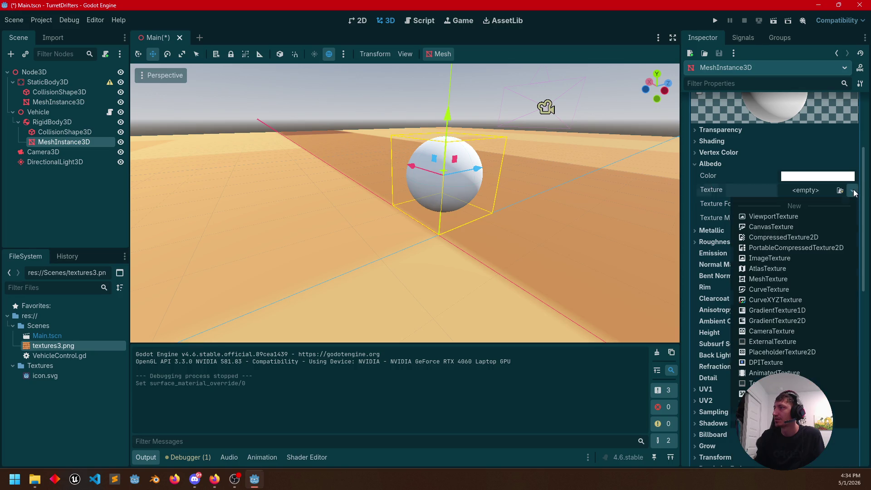
click(852, 191)
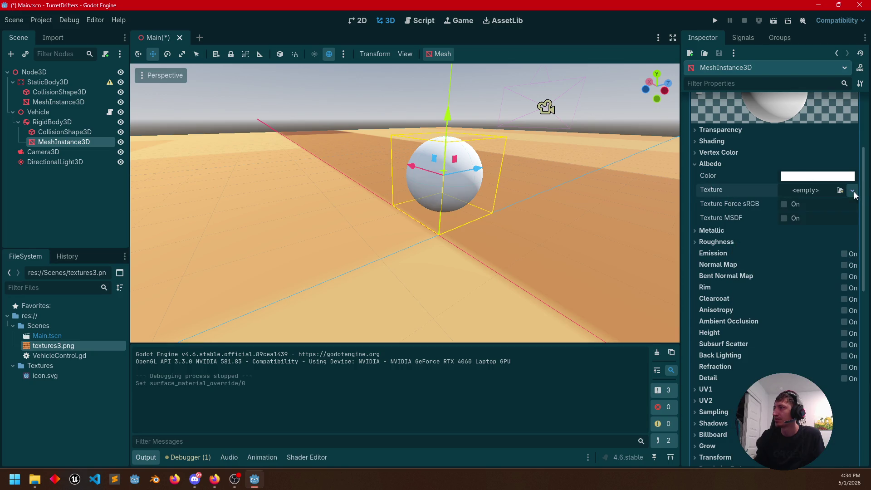
drag(39, 349, 868, 228)
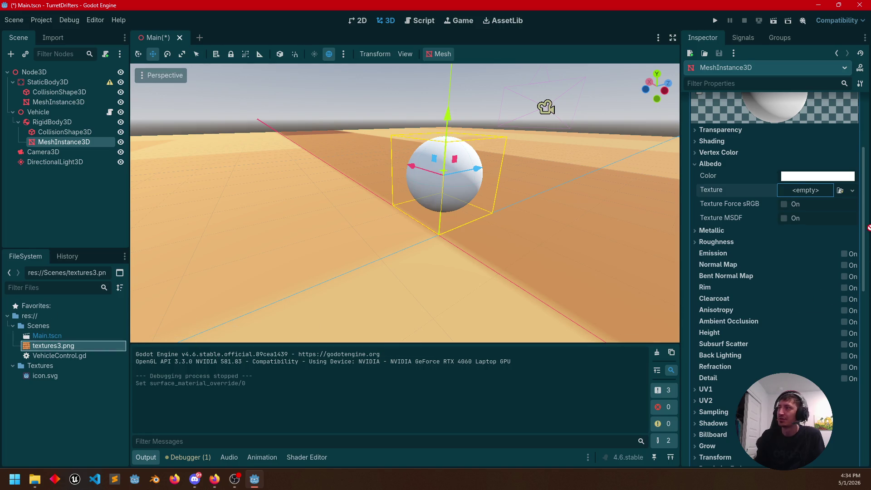
drag(813, 195, 812, 195)
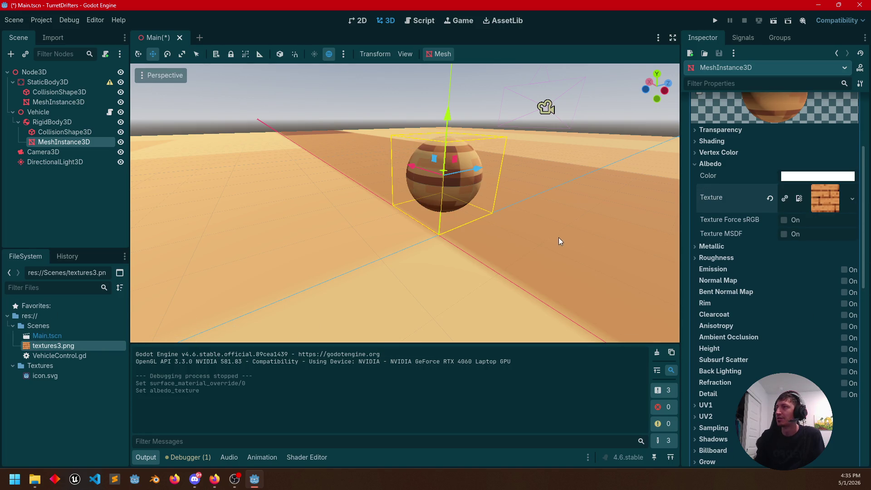
click(715, 21)
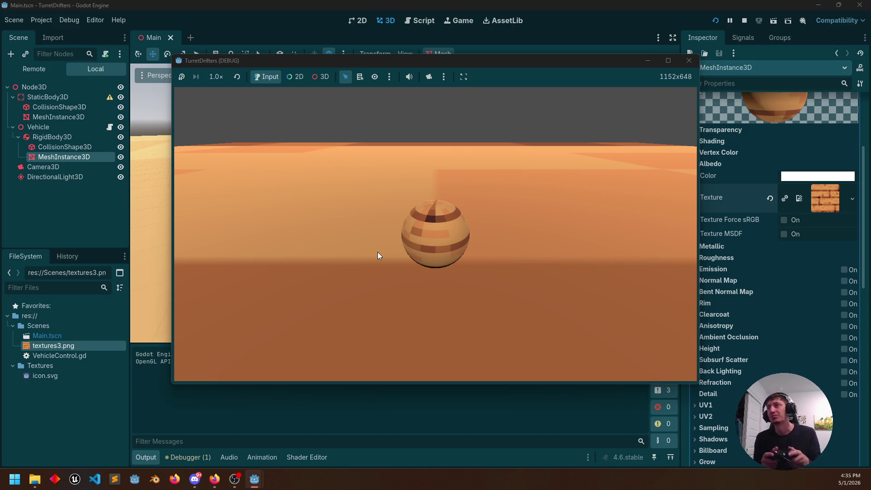
key(w)
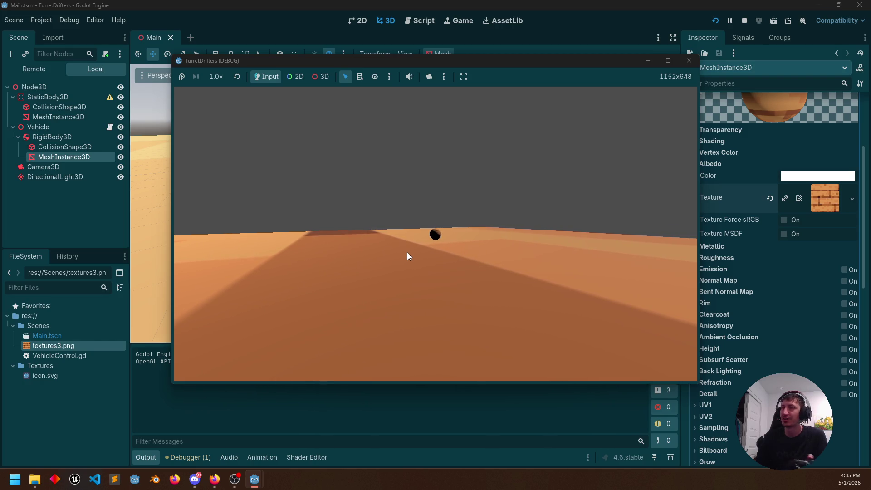
click(689, 61)
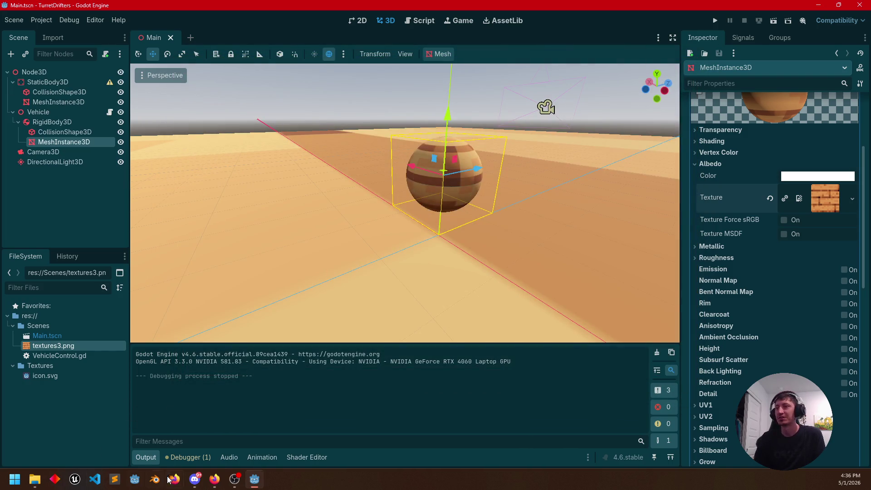
click(157, 482)
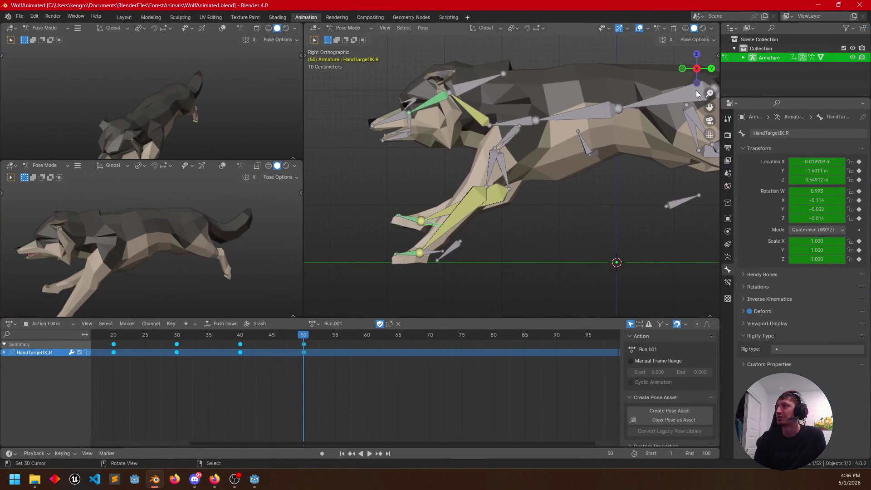
Step: Zoom out and orbit Blender's viewport around the wolf rig in WolfAnimated.blend
scroll(591, 179, down, 5)
mouse_move(590, 178)
mouse_down()
mouse_move(526, 255)
mouse_move(684, 156)
mouse_up()
Step: Switch to Material Preview and briefly play, then pause, the wolf's Run.001 animation
click(703, 28)
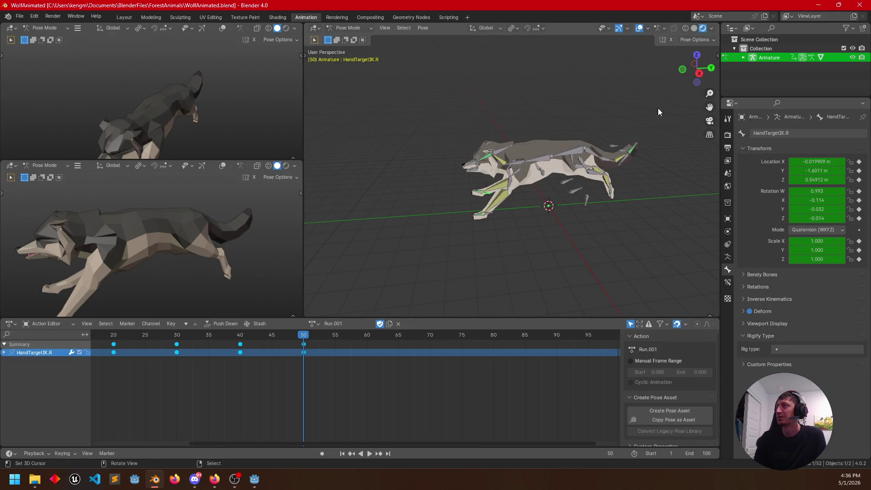
scroll(503, 186, up, 3)
mouse_move(484, 252)
mouse_down()
mouse_move(528, 207)
mouse_move(500, 236)
mouse_up()
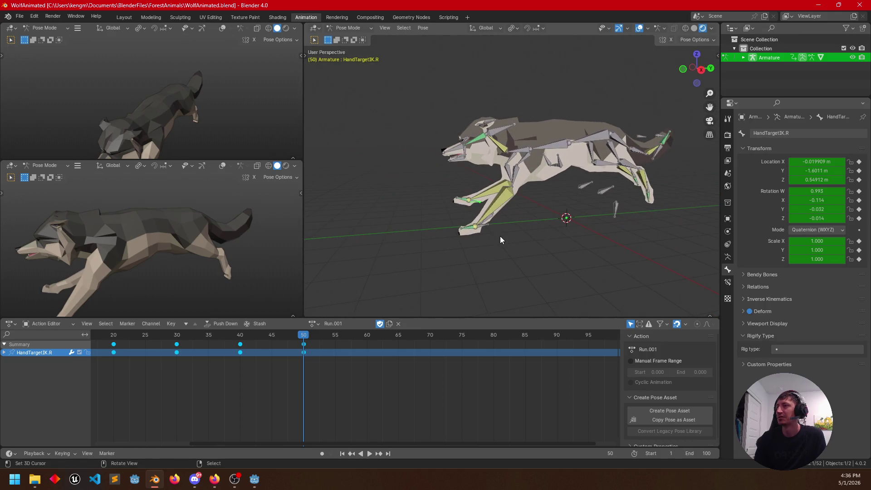
click(369, 454)
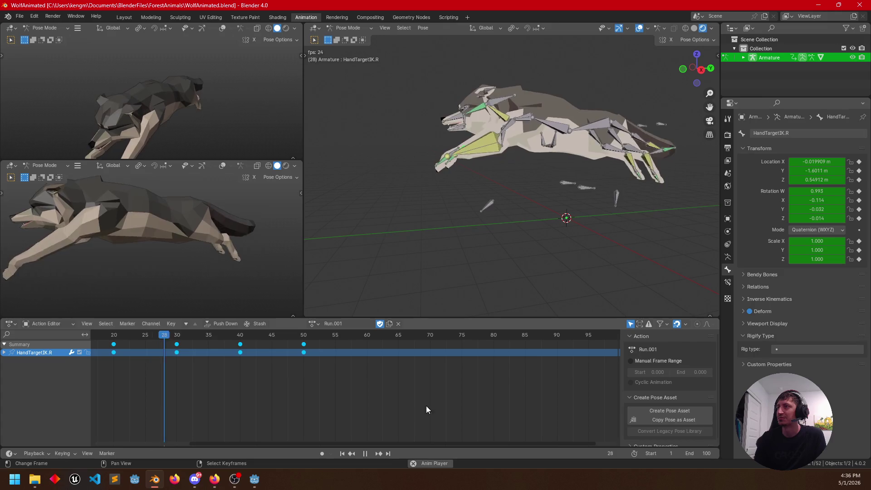
click(365, 454)
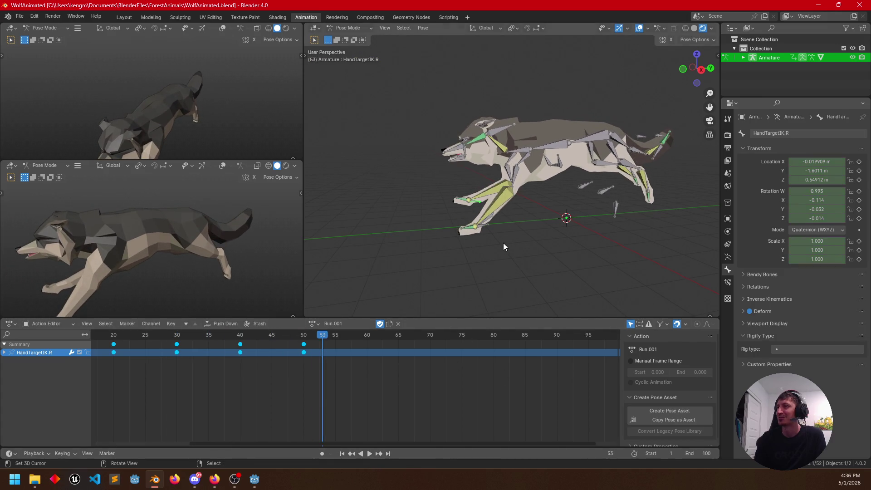
mouse_move(508, 206)
mouse_down()
mouse_move(549, 247)
mouse_move(520, 222)
mouse_move(541, 212)
mouse_up()
scroll(519, 216, up, 3)
Step: Move HeadIK lower and left, then lift HandTargetIK.L into a higher paw position
click(493, 114)
key(g)
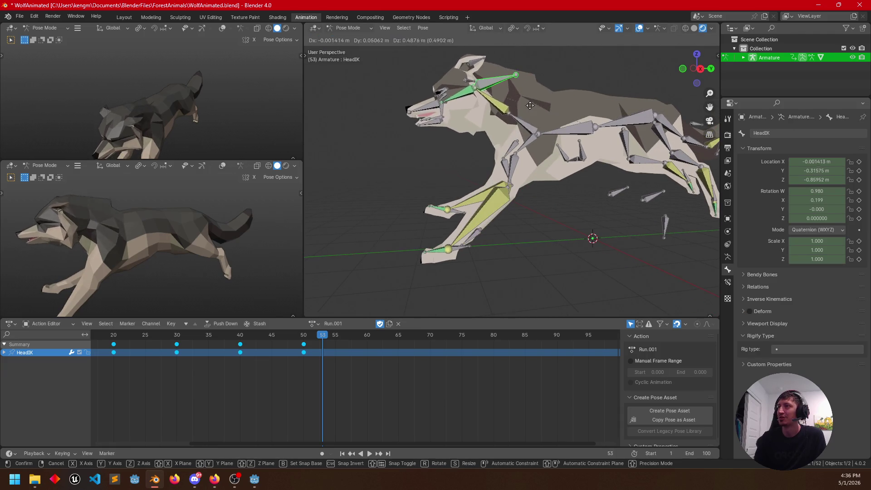
click(532, 132)
click(456, 249)
mouse_move(456, 249)
mouse_down()
mouse_move(487, 274)
mouse_move(467, 271)
mouse_up()
key(g)
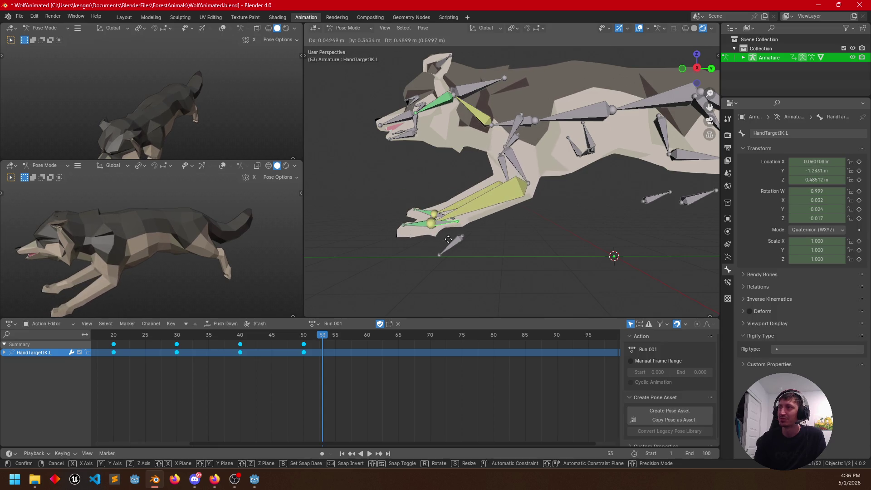
click(453, 202)
key(r)
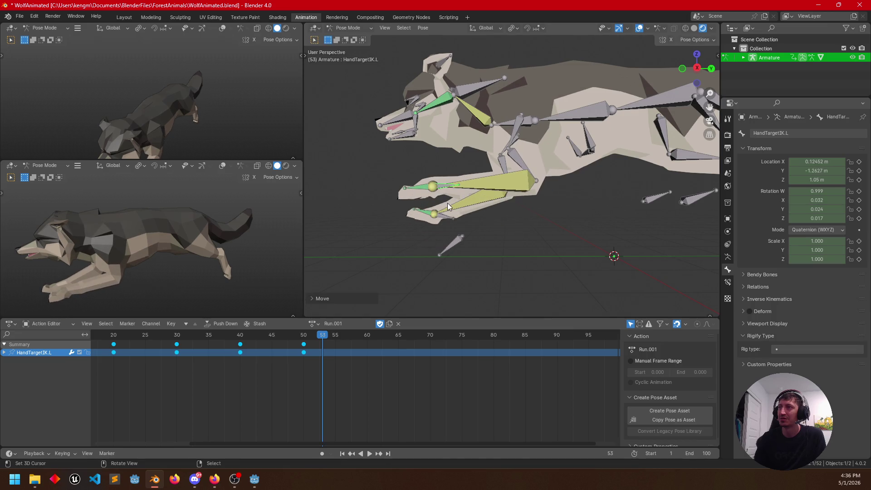
key(Escape)
key(g)
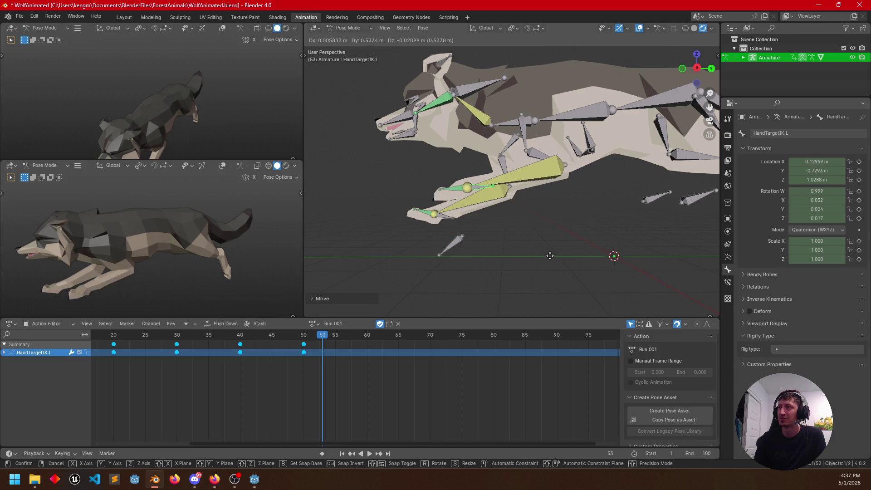
click(540, 289)
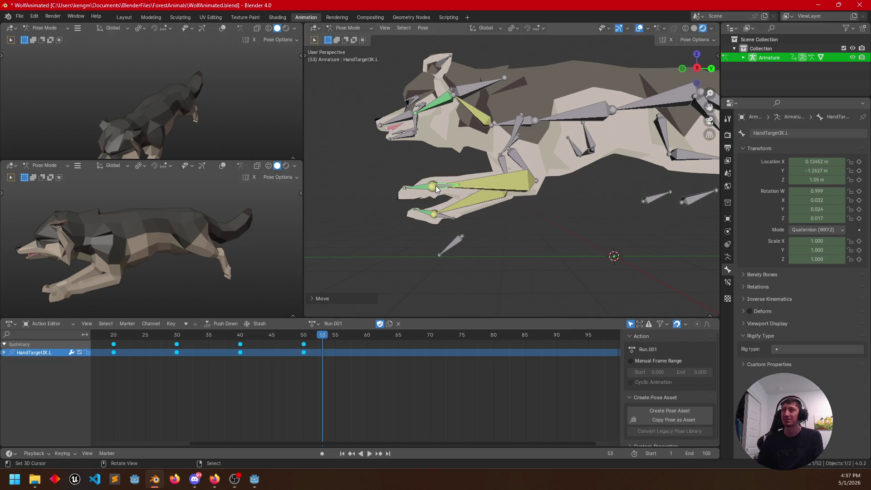
Step: Cancel a further paw rotation and scrub the timeline back to frame 38
key(g)
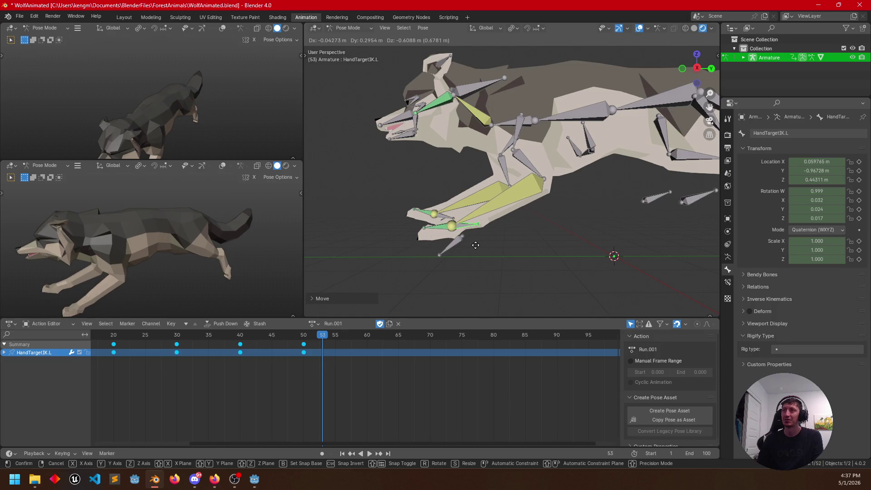
key(r)
right_click(520, 243)
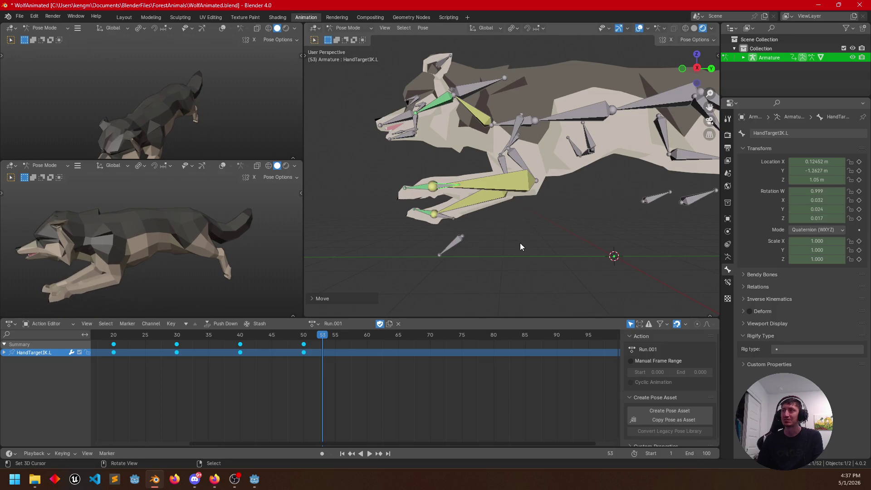
scroll(513, 238, up, 3)
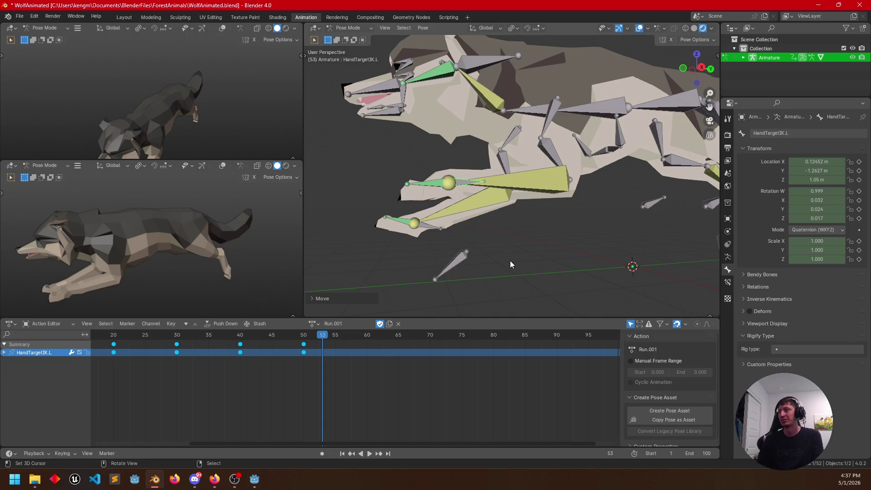
drag(322, 346, 227, 345)
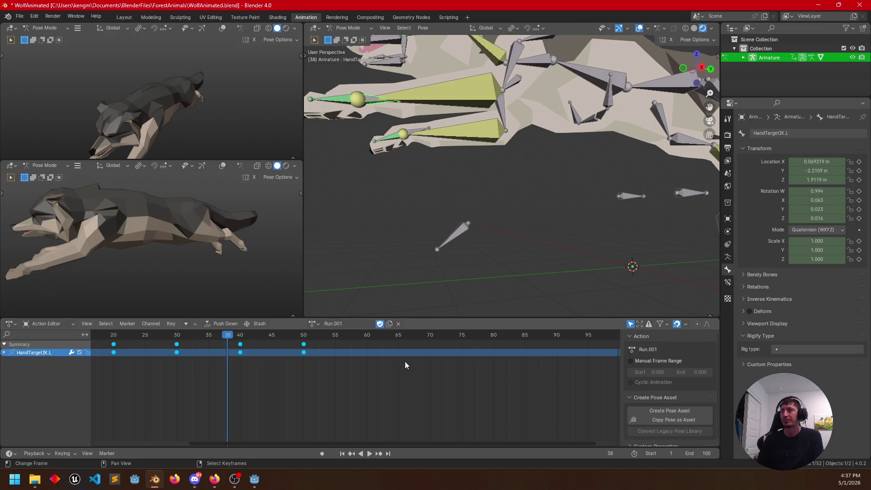
Step: Switch the wolf to its idle action and play it from a higher three-quarter angle
click(313, 324)
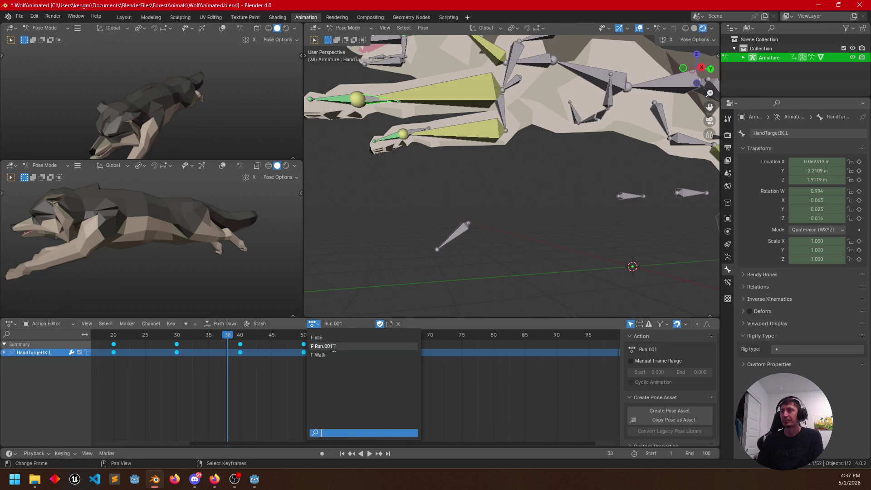
click(331, 338)
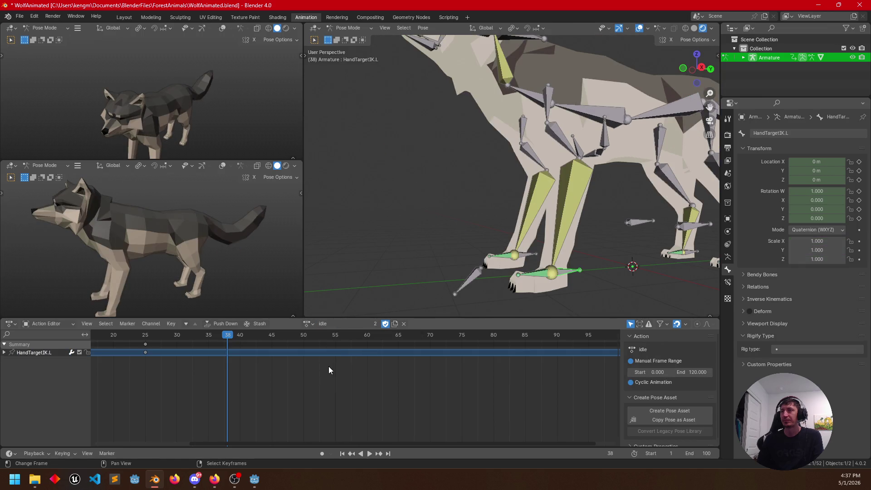
key(space)
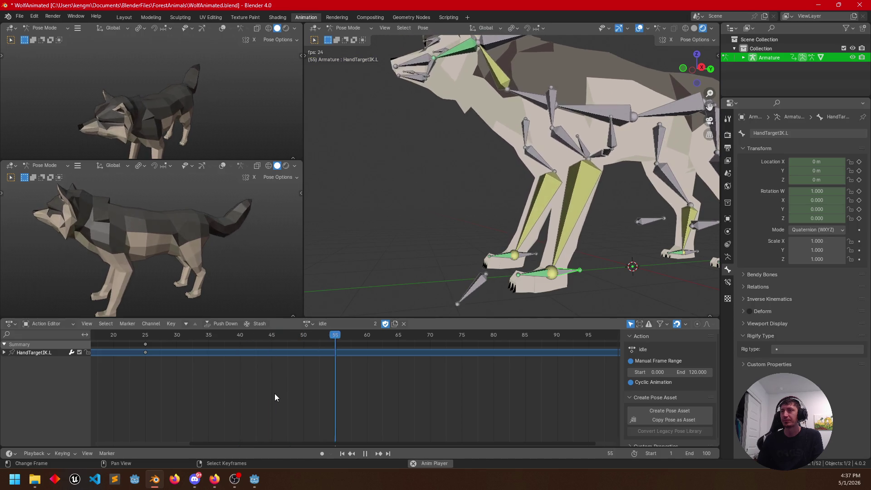
scroll(440, 250, down, 6)
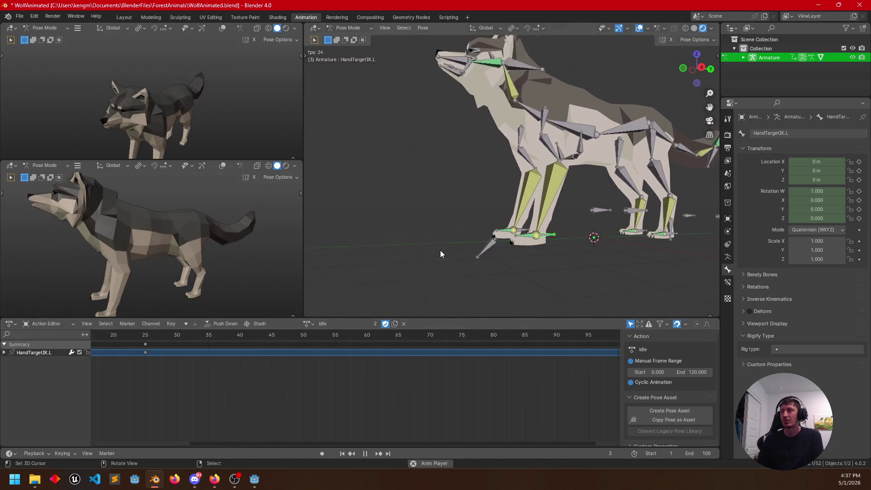
mouse_move(461, 245)
mouse_down()
mouse_move(504, 230)
mouse_move(506, 254)
mouse_move(494, 278)
mouse_move(538, 267)
mouse_up()
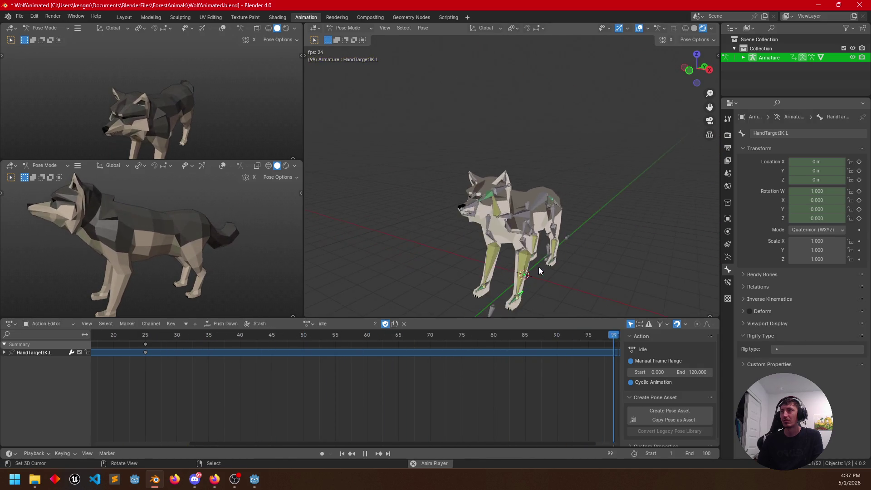
Step: Toggle overlays while orbiting, stop playback, and quit Blender without saving
click(639, 29)
mouse_move(604, 204)
mouse_down()
mouse_move(586, 229)
mouse_move(534, 240)
mouse_move(549, 272)
mouse_move(583, 276)
mouse_move(466, 278)
mouse_move(487, 266)
mouse_up()
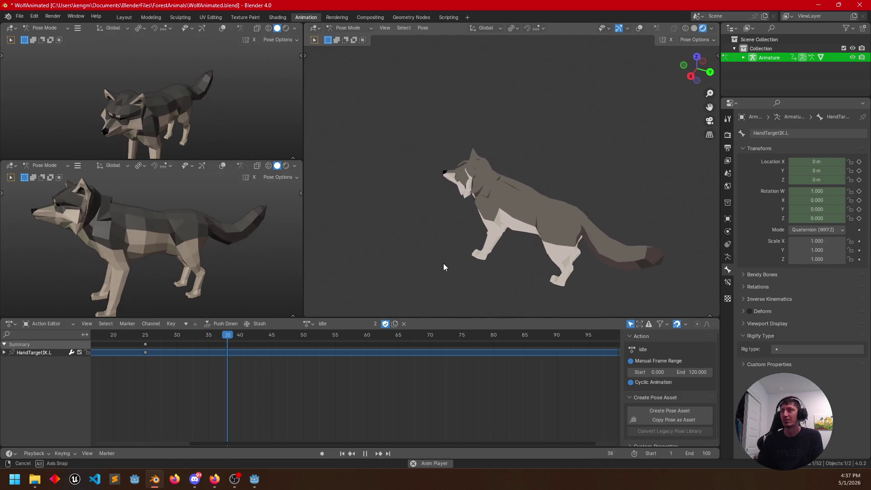
click(640, 28)
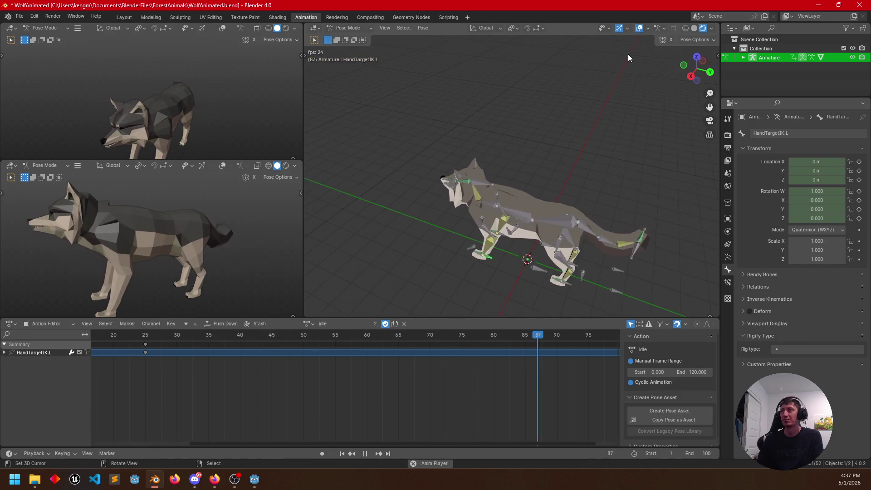
drag(557, 187, 478, 217)
drag(556, 200, 506, 265)
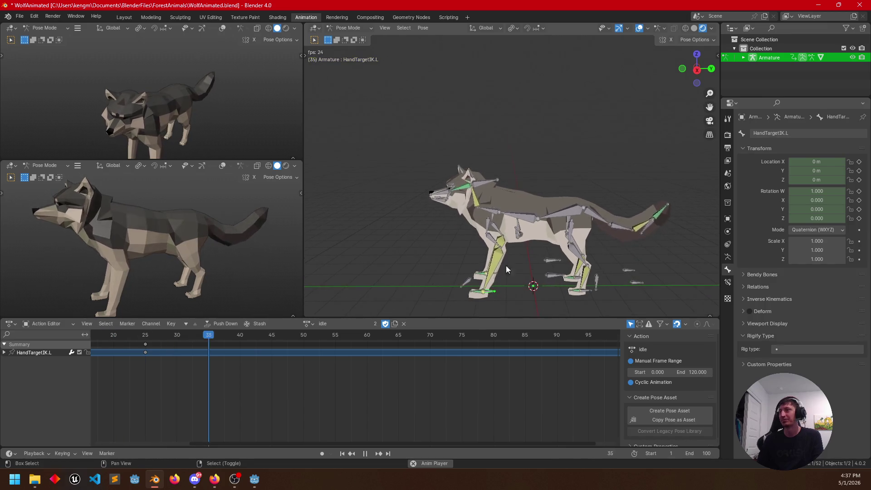
key(space)
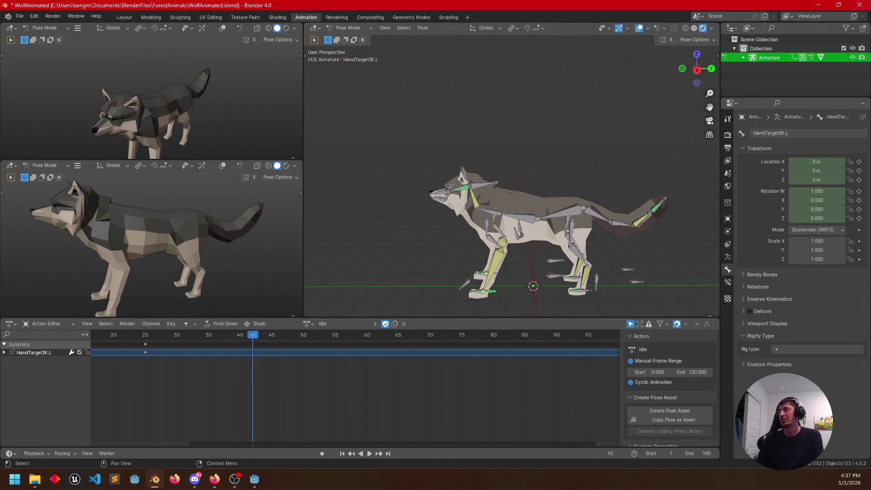
click(860, 5)
click(446, 258)
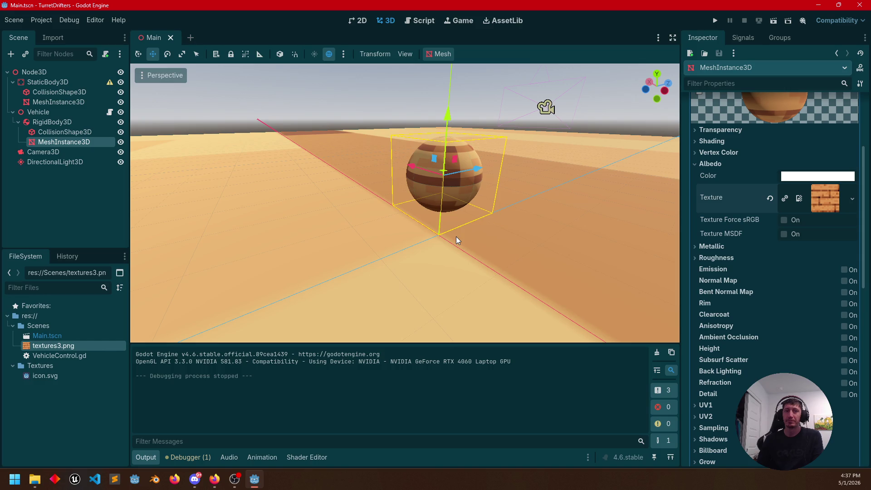
Step: Zoom out from the brick sphere in Godot and relaunch Blender from the taskbar
scroll(418, 239, down, 5)
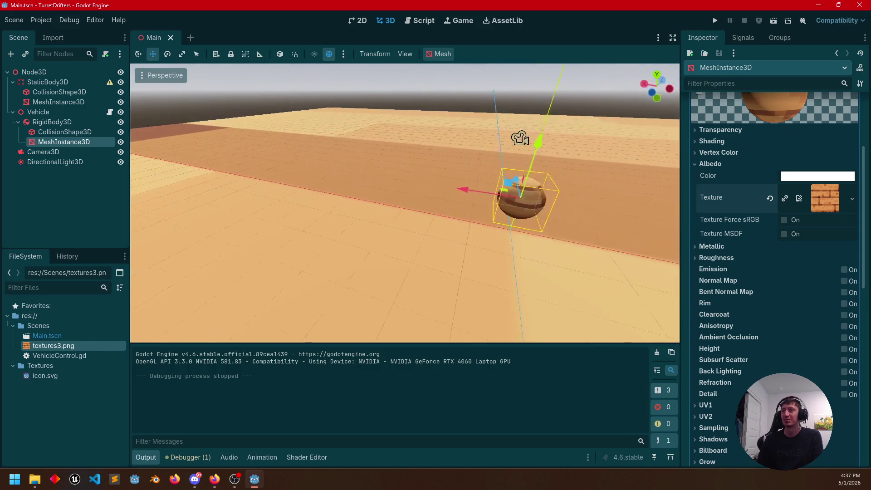
click(151, 485)
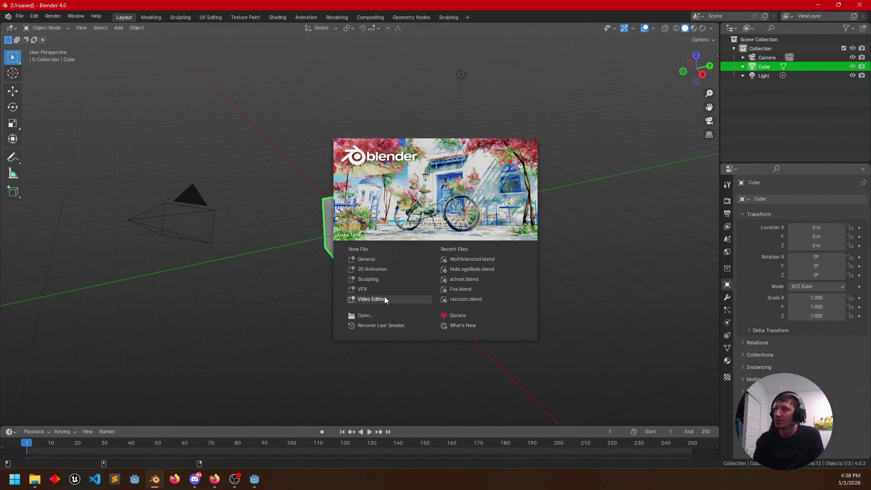
Step: Open Fox.blend, view it in Material Preview, and show the File > Open Recent list
click(457, 289)
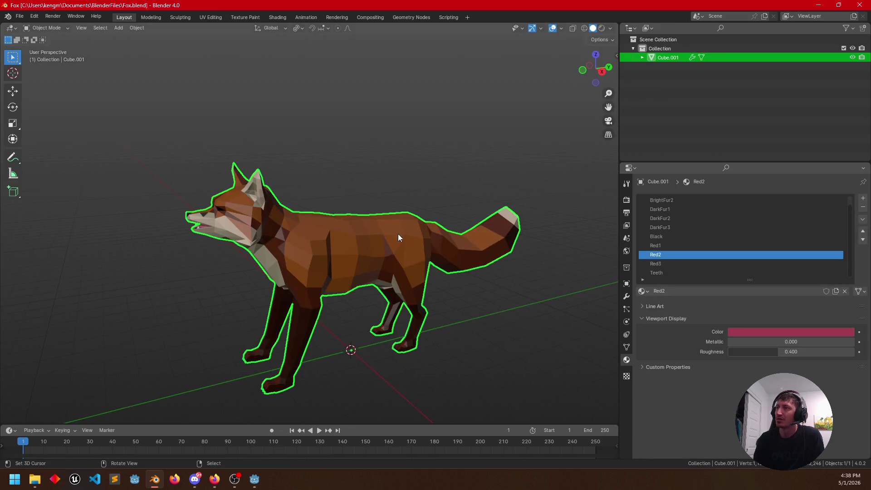
click(602, 28)
mouse_move(508, 254)
mouse_down()
mouse_move(391, 274)
mouse_move(326, 340)
mouse_move(451, 267)
mouse_move(410, 295)
mouse_move(373, 282)
mouse_move(464, 292)
mouse_move(402, 298)
mouse_move(410, 293)
mouse_up()
scroll(451, 267, up, 5)
scroll(464, 292, down, 5)
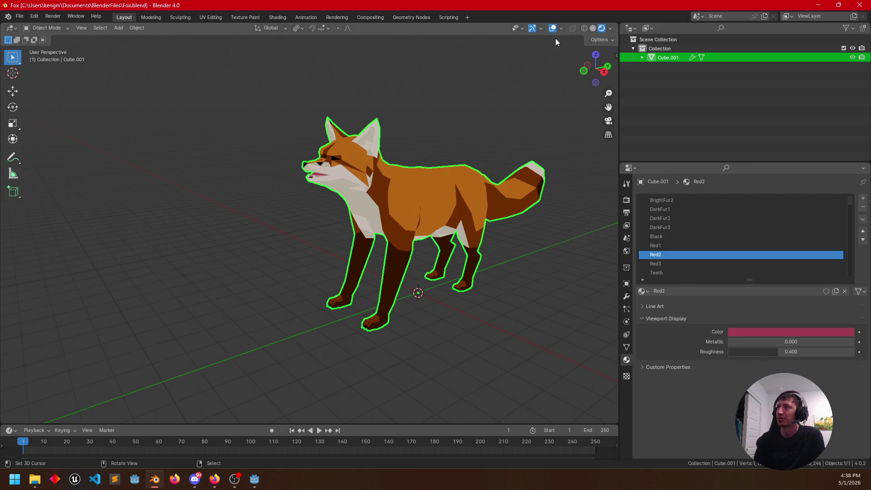
click(18, 21)
mouse_move(69, 44)
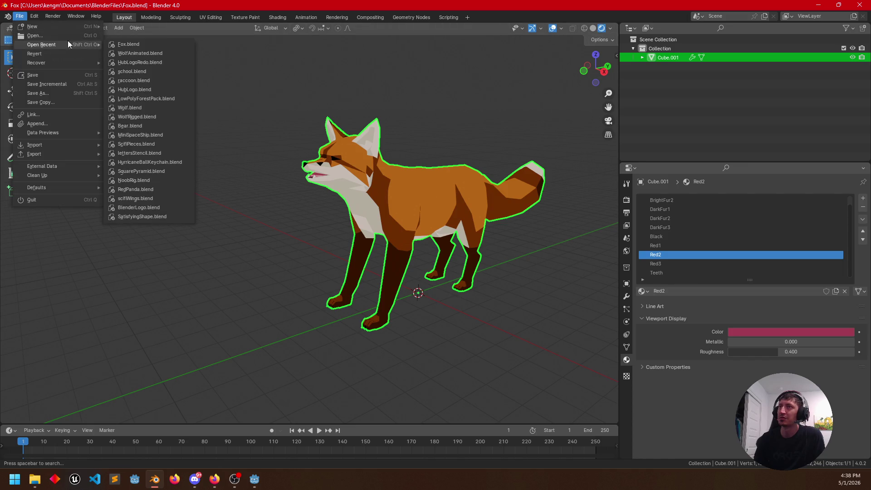
Step: Open raccoon.blend from recent files and orbit around it in Rendered shading
click(153, 80)
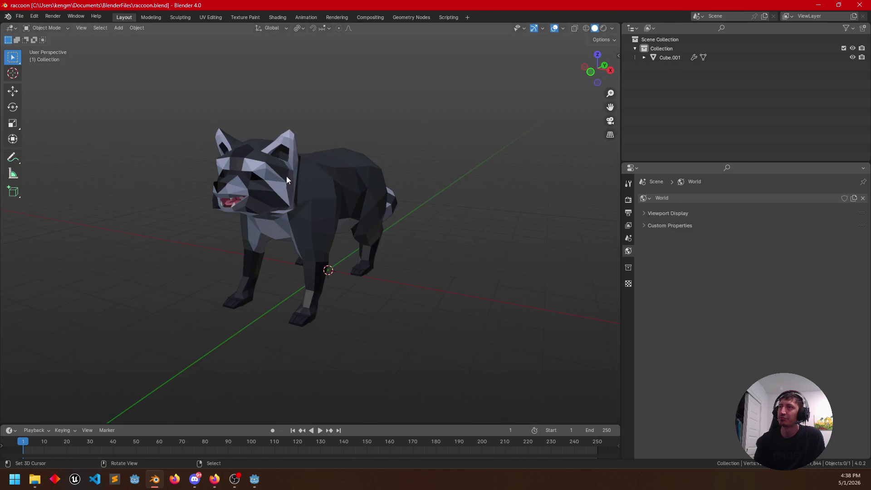
click(604, 29)
mouse_move(453, 218)
mouse_down()
mouse_move(415, 216)
mouse_move(486, 311)
mouse_move(367, 334)
mouse_move(204, 317)
mouse_move(473, 320)
mouse_move(344, 323)
mouse_move(377, 346)
mouse_move(490, 279)
mouse_move(434, 284)
mouse_move(445, 264)
mouse_move(431, 266)
mouse_up()
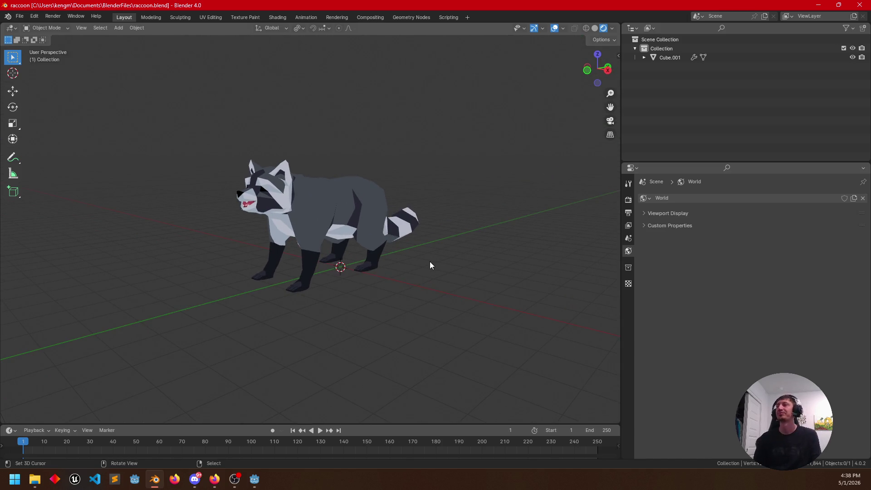
mouse_move(431, 262)
mouse_down()
mouse_move(434, 281)
mouse_move(409, 286)
mouse_up()
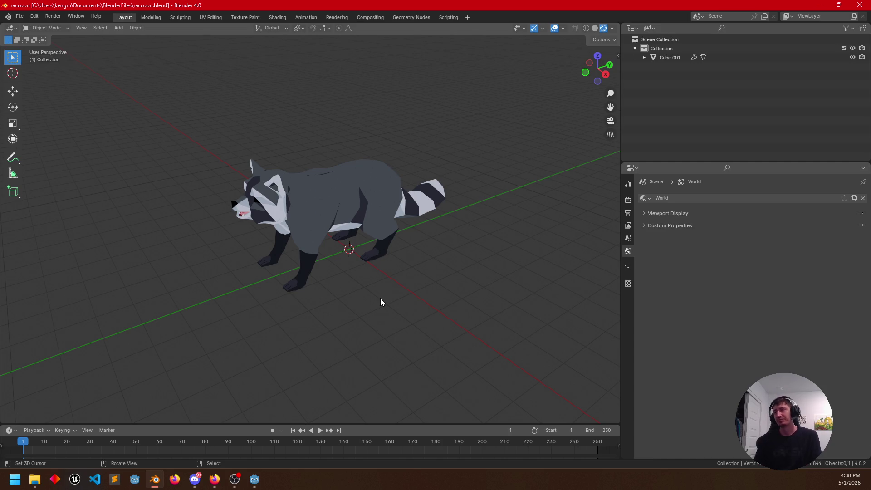
drag(380, 298, 376, 273)
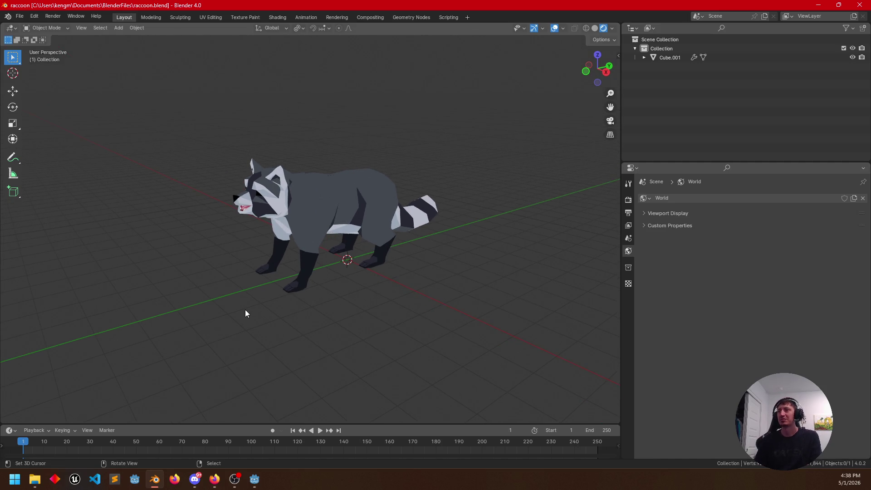
drag(245, 310, 217, 305)
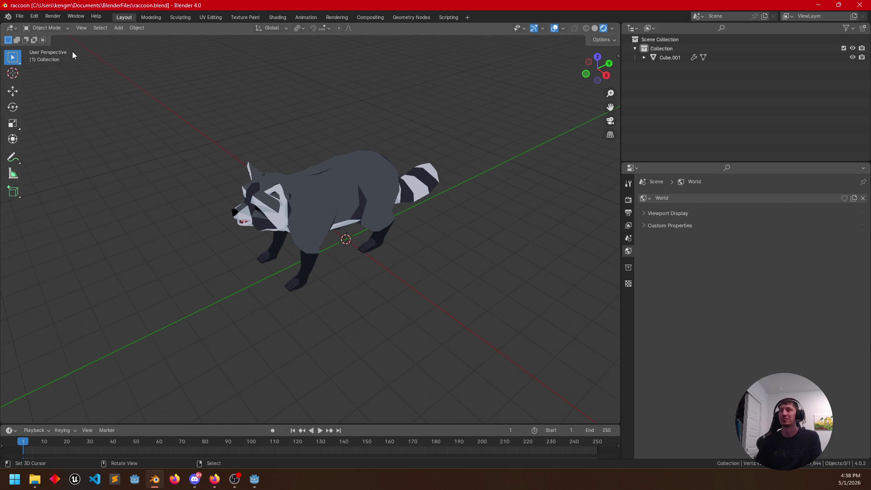
click(20, 17)
drag(179, 257, 192, 239)
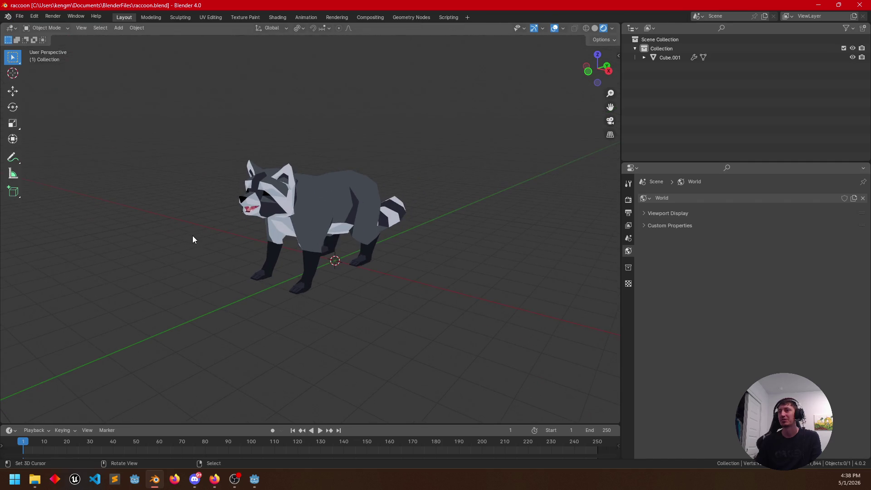
Step: Bring Firefox forward, open YouTube in a new tab, and search 'park ranger simulator'
mouse_move(215, 477)
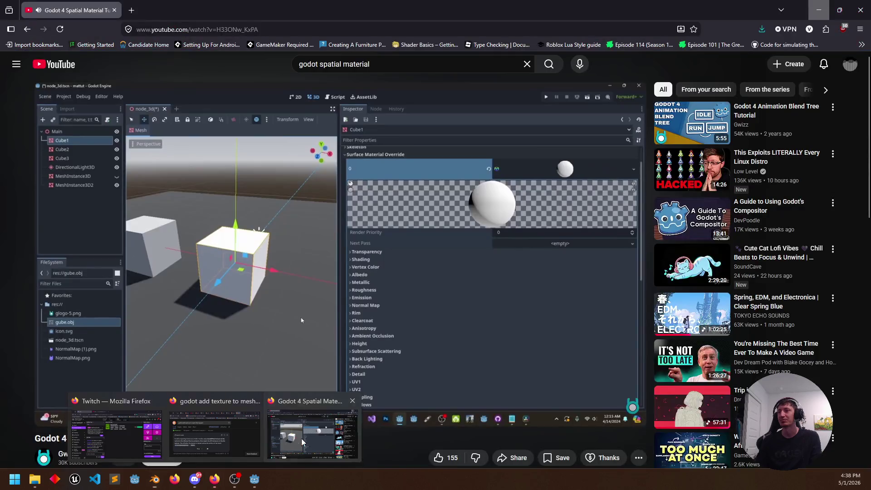
click(301, 438)
middle_click(54, 64)
click(152, 9)
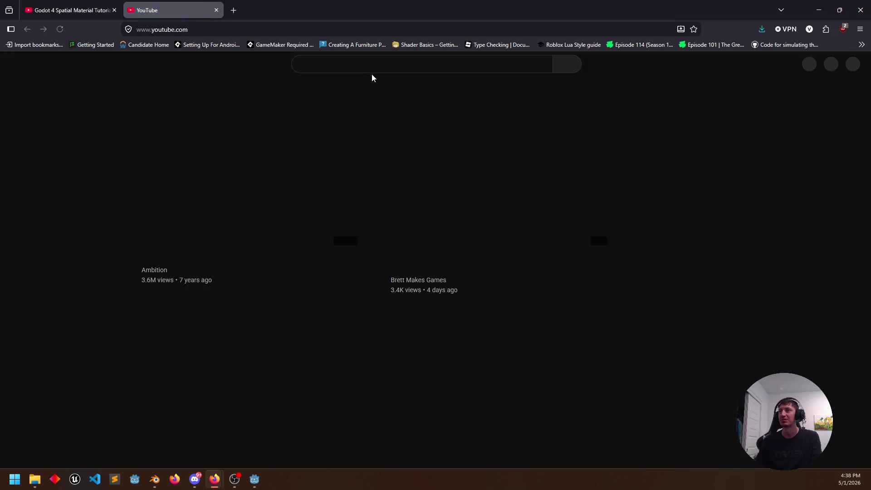
click(374, 65)
text(park ranger s)
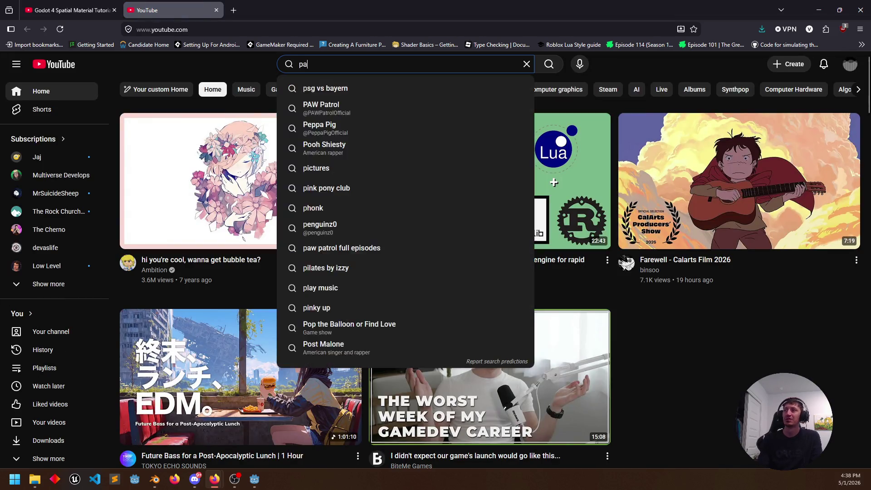
text(imulator)
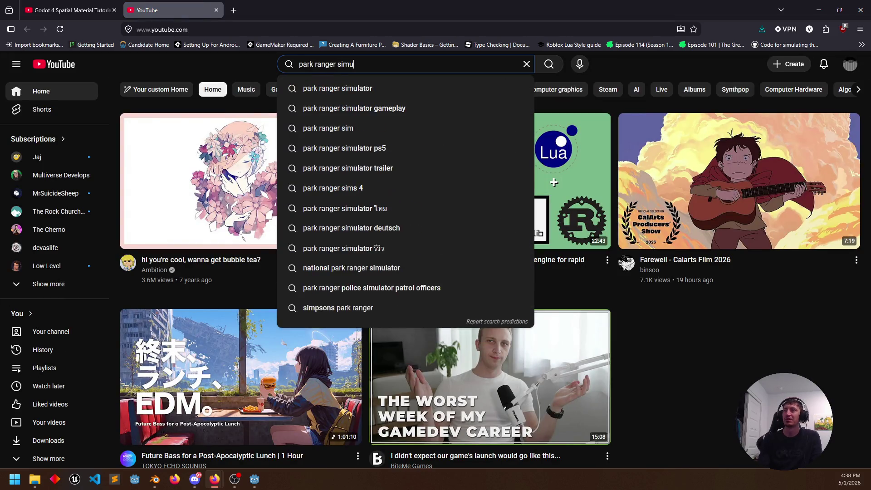
key(Return)
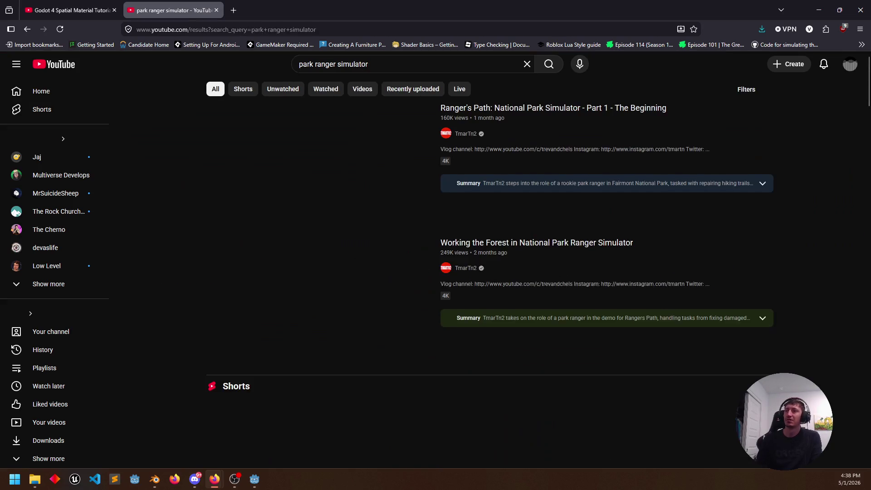
Step: Open the first result, skip ahead to the 15:23 campsite scene, and pause
click(295, 196)
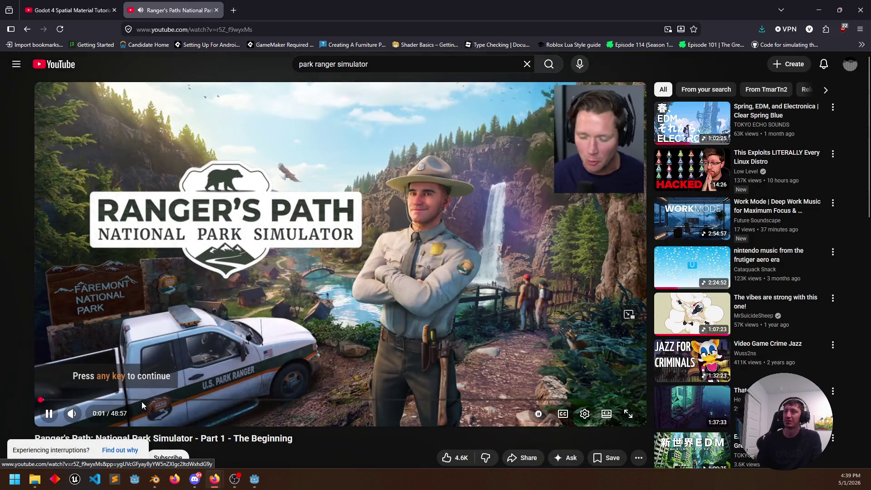
click(142, 400)
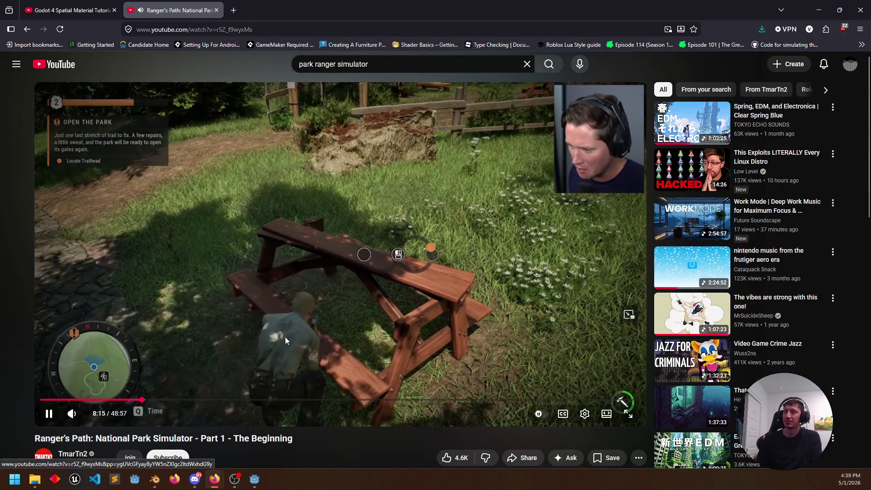
click(191, 400)
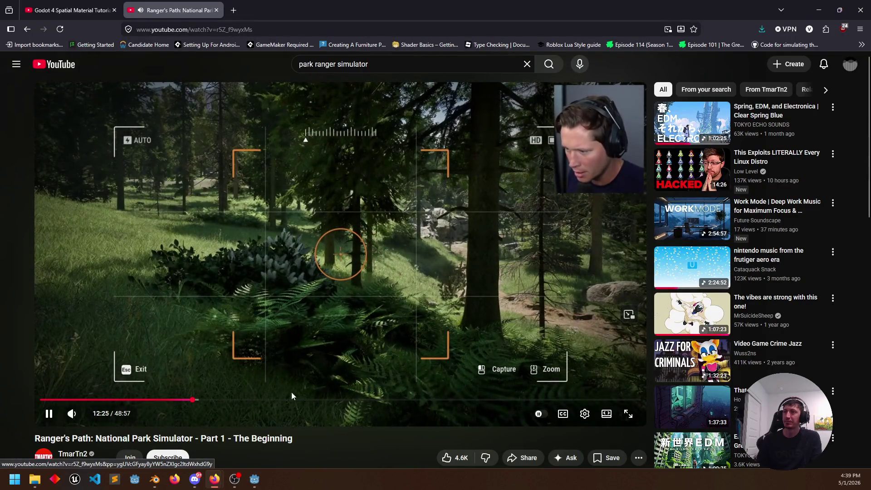
drag(230, 400, 229, 399)
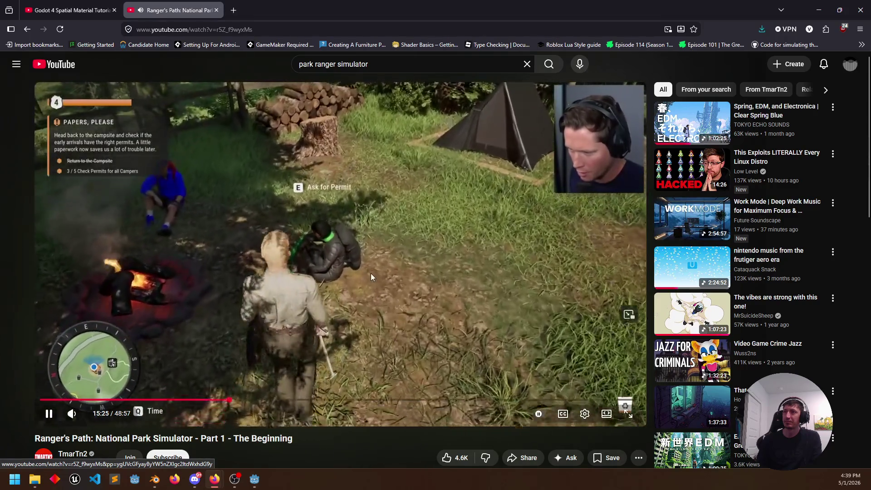
click(138, 384)
Step: Close the Ranger's Path video tab and minimize the browser to reveal Blender
scroll(76, 329, down, 4)
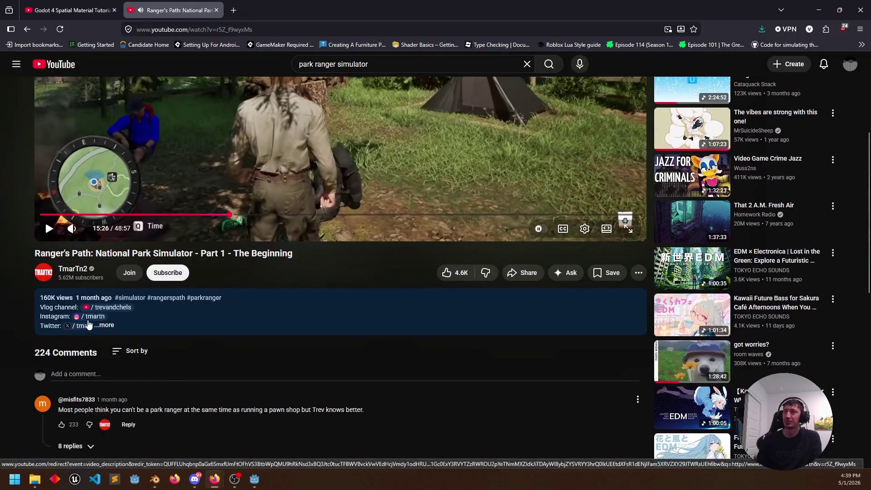
scroll(76, 329, down, 3)
scroll(317, 173, up, 4)
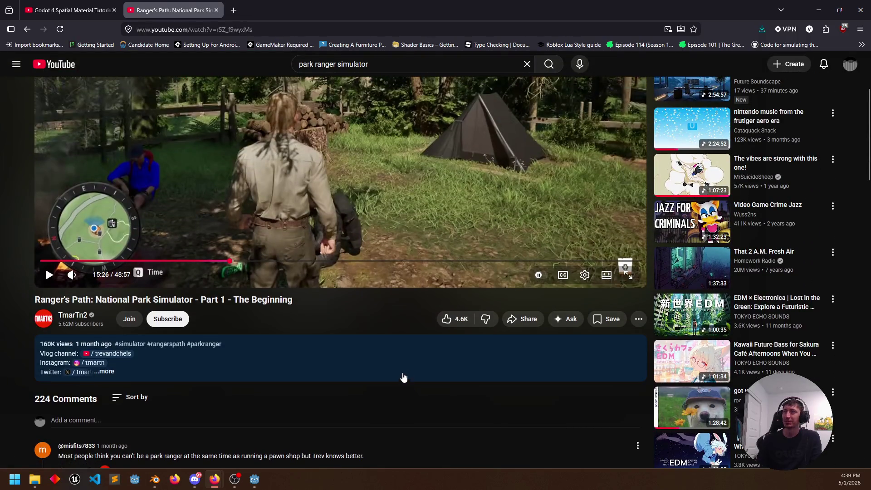
scroll(403, 375, up, 3)
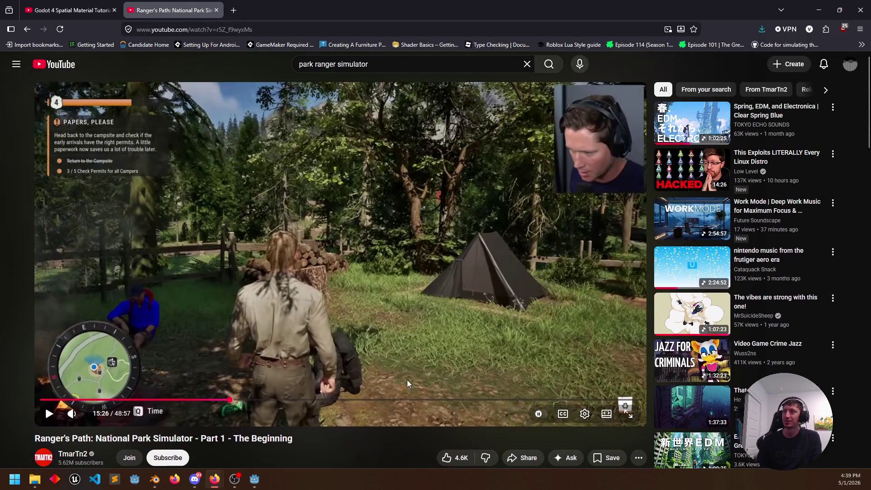
click(216, 10)
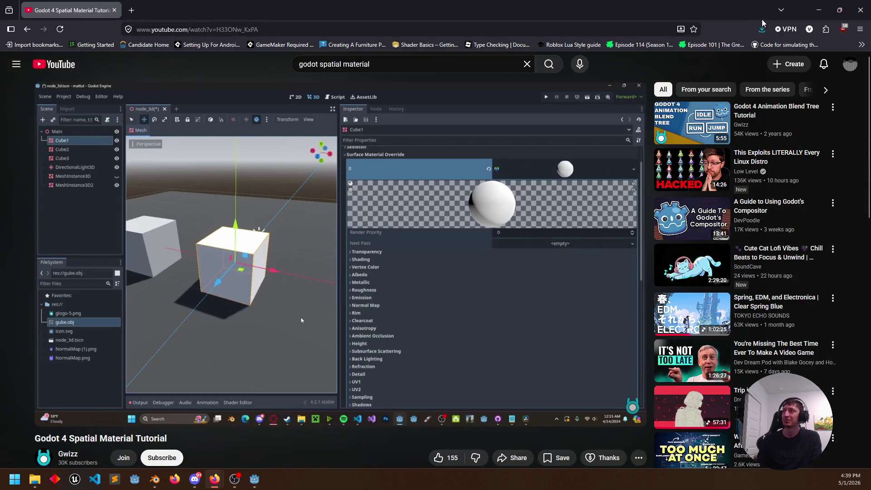
click(820, 15)
Step: Orbit and zoom around the raccoon model to a front-right view, then close Blender
mouse_move(400, 239)
mouse_down()
mouse_move(378, 281)
mouse_move(326, 292)
mouse_move(517, 302)
mouse_up()
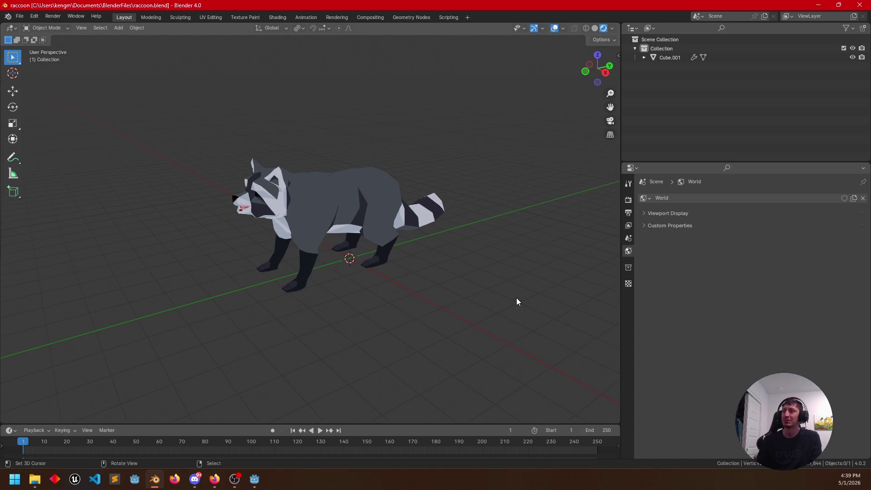
mouse_move(420, 323)
mouse_down()
mouse_move(440, 325)
mouse_move(410, 339)
mouse_move(352, 342)
mouse_move(370, 314)
mouse_move(336, 321)
mouse_up()
mouse_move(262, 320)
mouse_down()
mouse_move(325, 327)
mouse_move(419, 289)
mouse_move(549, 300)
mouse_move(532, 331)
mouse_move(17, 338)
mouse_up()
scroll(331, 317, up, 3)
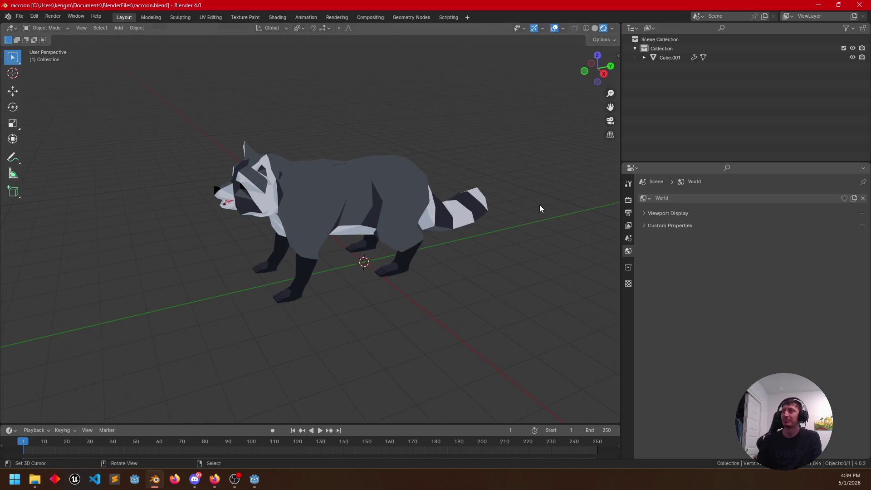
click(862, 7)
Step: Orbit the Godot viewport around the brick-textured sphere and ground, then launch Blender again
mouse_move(440, 231)
mouse_down()
mouse_move(572, 213)
mouse_move(542, 221)
mouse_up()
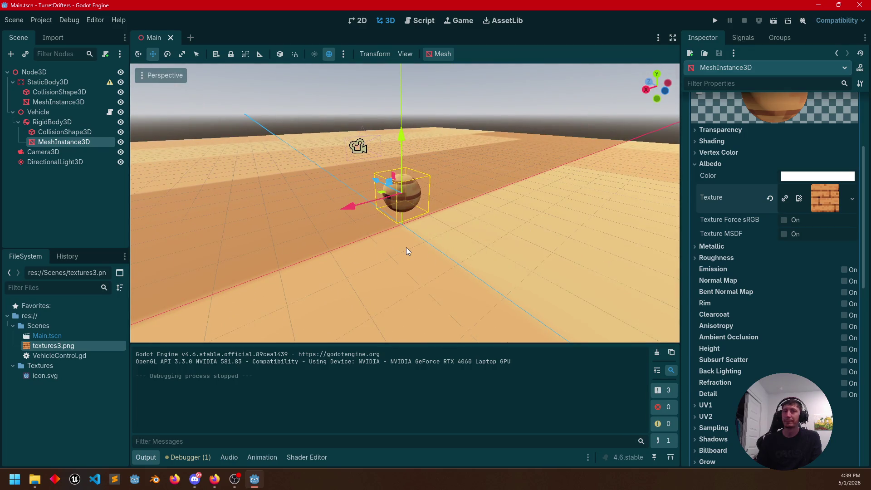
drag(432, 238, 467, 235)
mouse_move(326, 143)
mouse_down()
mouse_move(266, 169)
mouse_move(315, 175)
mouse_move(268, 141)
mouse_up()
drag(408, 236, 426, 242)
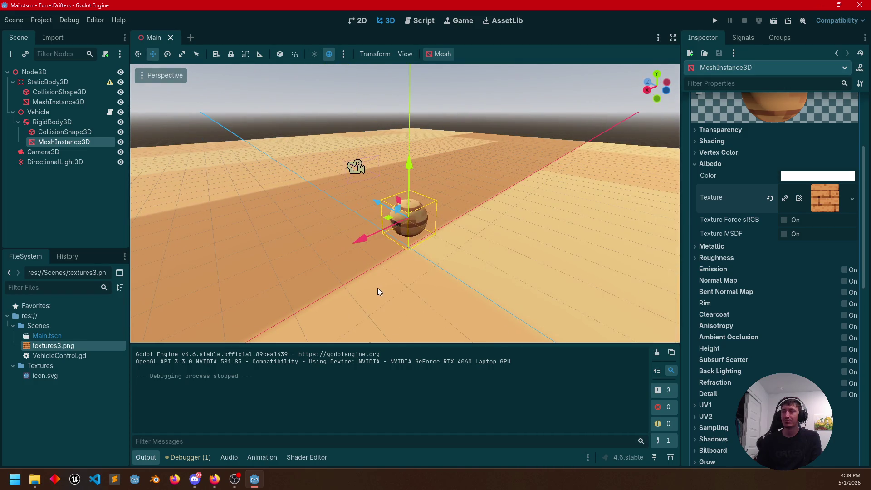
click(156, 484)
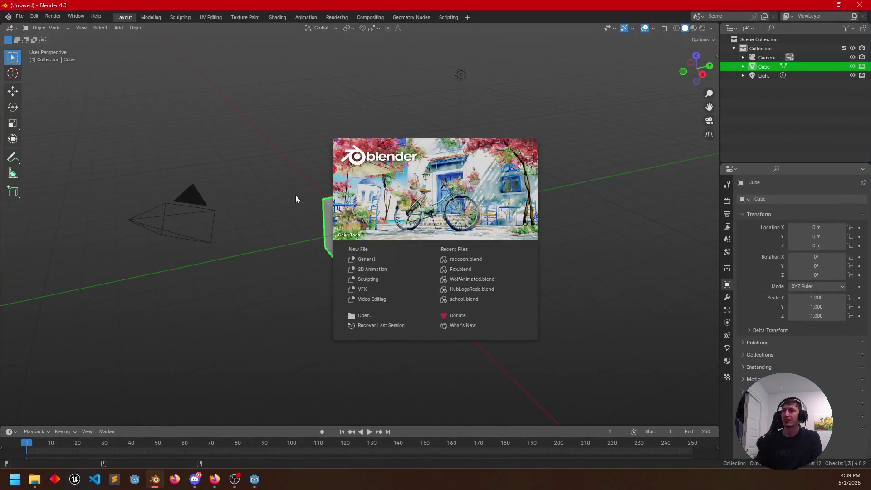
Step: Dismiss the splash screen, put the default cube into Edit Mode and deselect everything
click(276, 256)
mouse_move(288, 259)
mouse_down()
mouse_move(387, 254)
mouse_move(375, 249)
mouse_move(413, 266)
mouse_move(422, 237)
mouse_up()
key(Tab)
key(Tab)
key(Tab)
key(Tab)
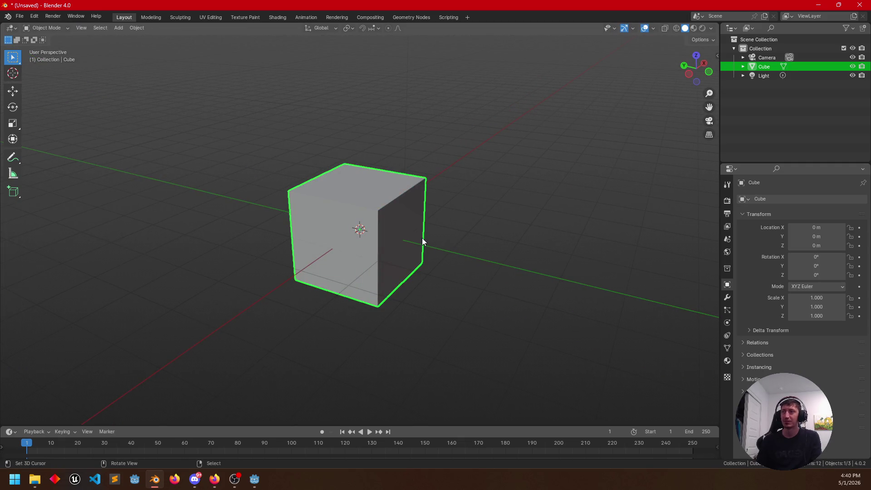
key(Tab)
key(Tab)
scroll(405, 247, up, 4)
drag(424, 253, 398, 241)
key(alt+a)
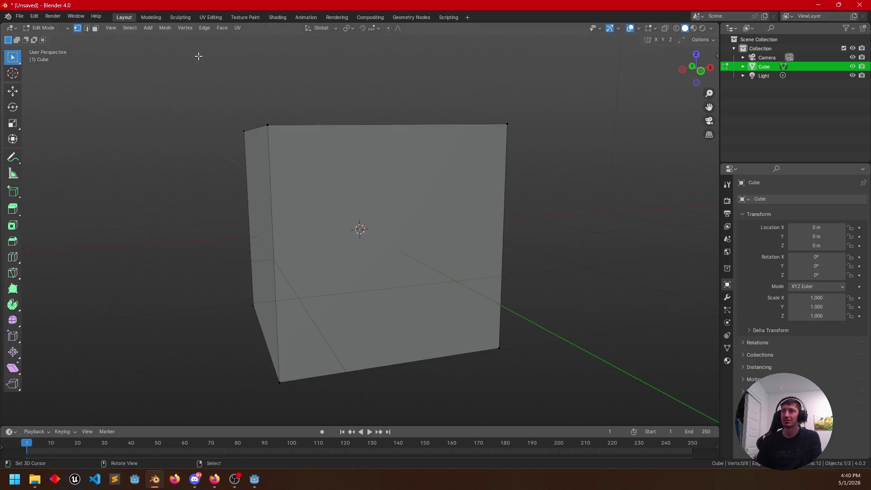
Step: Try selecting the cube's right, left and top faces, then its top edges in edge mode
drag(214, 156, 233, 175)
click(375, 216)
click(301, 222)
click(346, 141)
click(86, 28)
click(378, 160)
click(299, 150)
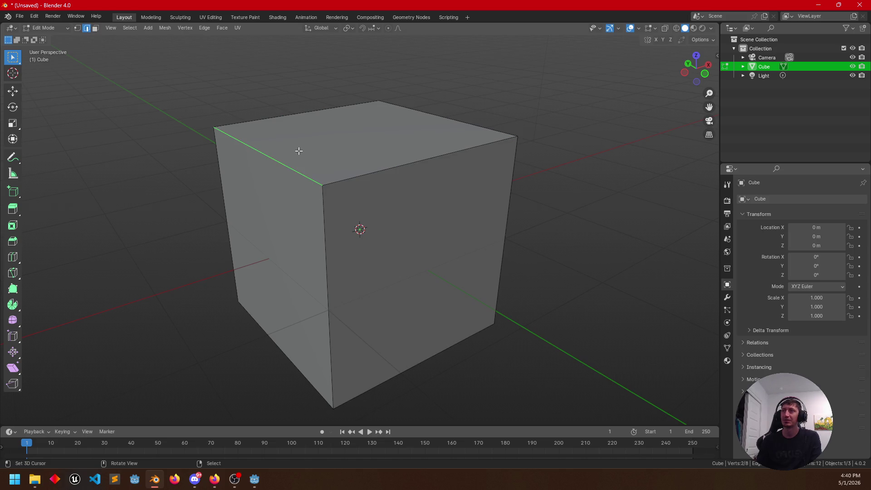
Step: Bring up the Ctrl+Tab mode pie without changing, then switch to vertex select mode
scroll(461, 264, up, 2)
drag(461, 264, 475, 254)
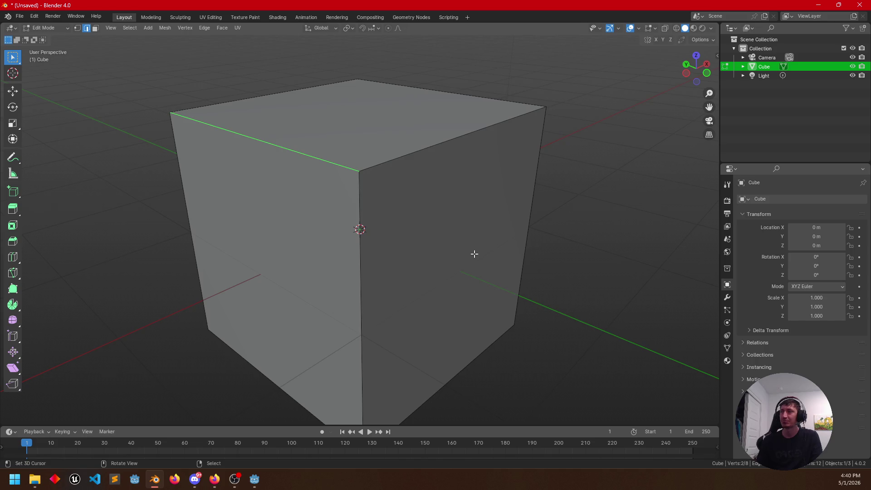
key(ctrl+Tab)
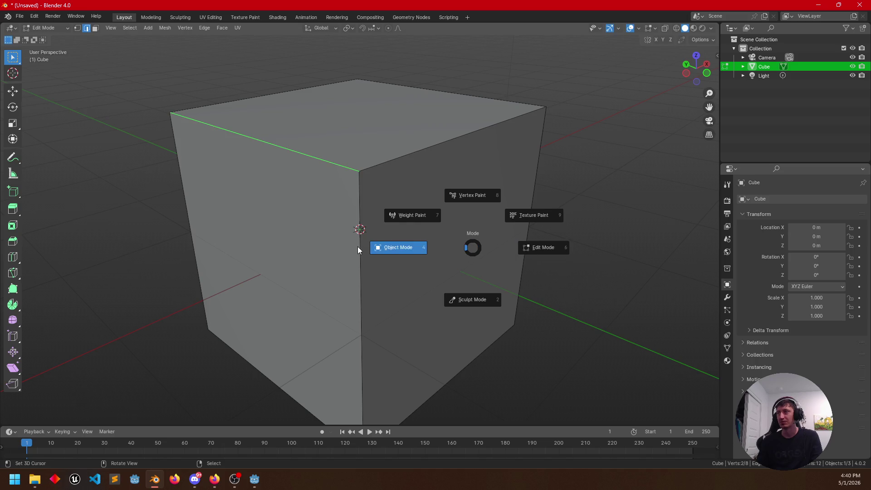
click(527, 248)
scroll(467, 224, down, 3)
mouse_move(467, 224)
mouse_down()
mouse_move(413, 249)
mouse_move(384, 249)
mouse_move(398, 252)
mouse_up()
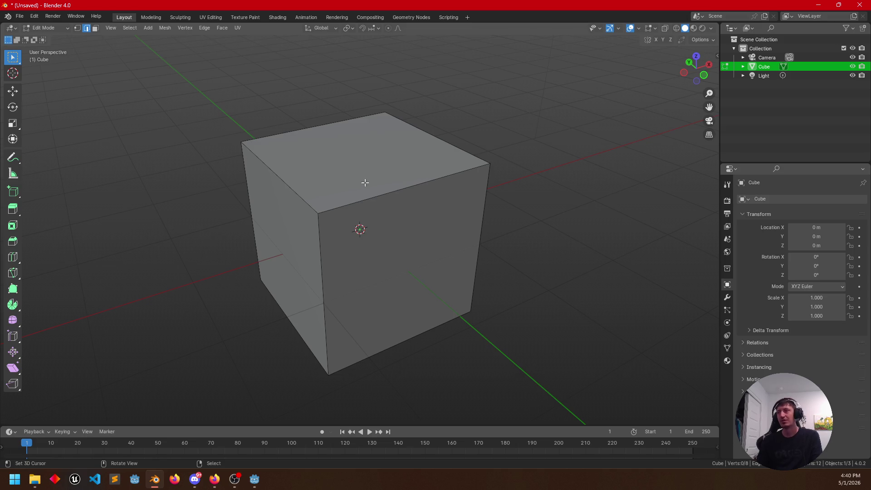
click(78, 28)
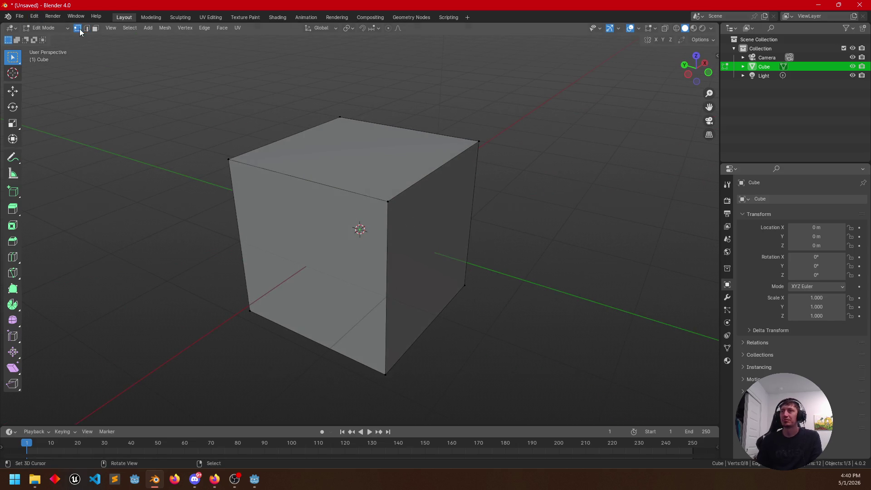
Step: Extrude the cube's front face outward and scale it down into a tapered spout
mouse_move(449, 271)
mouse_down()
mouse_move(398, 258)
mouse_move(442, 233)
mouse_move(482, 325)
mouse_move(457, 237)
mouse_move(403, 207)
mouse_up()
click(387, 233)
key(e)
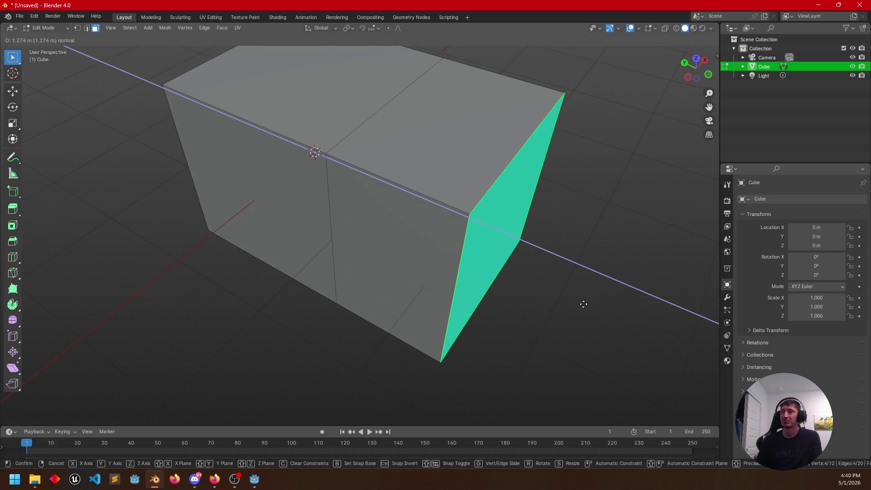
click(582, 301)
key(s)
click(608, 310)
Step: Inset the spout's end face into a rim and extrude it inward to hollow it
mouse_move(604, 307)
mouse_down()
mouse_move(589, 288)
mouse_move(560, 289)
mouse_up()
mouse_move(514, 244)
mouse_down()
mouse_move(540, 263)
mouse_move(493, 261)
mouse_up()
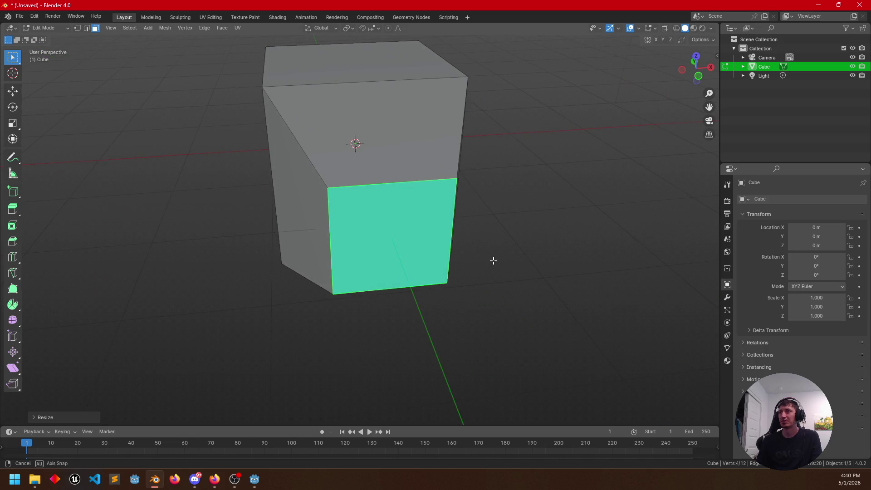
key(i)
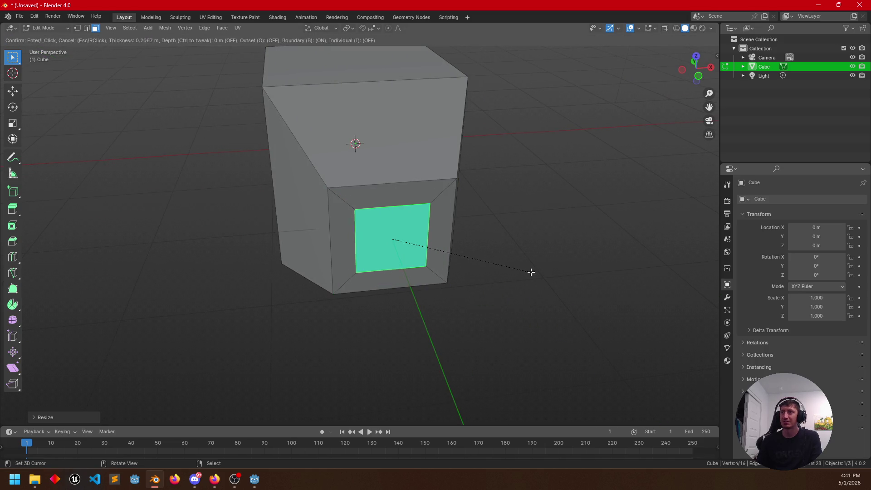
click(542, 270)
mouse_move(542, 270)
mouse_down()
mouse_move(514, 274)
mouse_move(541, 274)
mouse_move(560, 288)
mouse_move(470, 296)
mouse_move(523, 312)
mouse_move(374, 275)
mouse_move(408, 262)
mouse_move(415, 236)
mouse_move(397, 202)
mouse_up()
key(e)
click(558, 274)
Step: Select two adjacent faces of the cube, undoing a deselect to restore the selection
click(348, 175)
shift+click(429, 236)
shift+right_click(398, 243)
drag(399, 243, 392, 195)
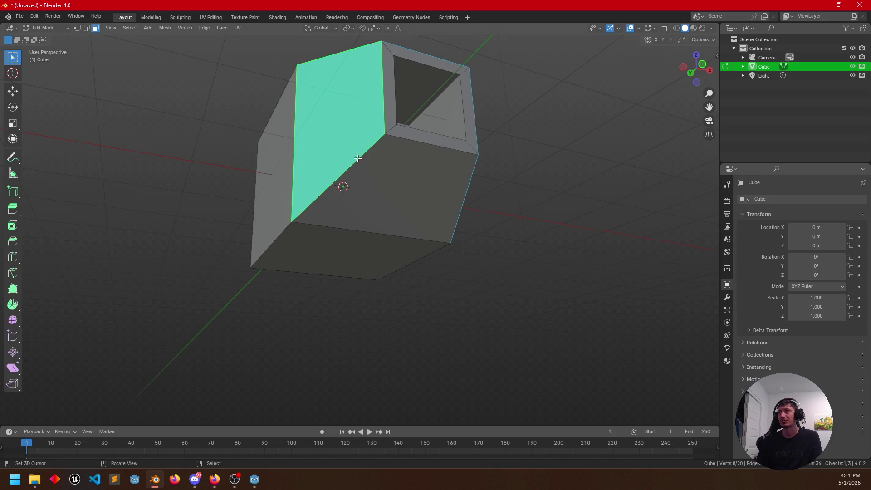
shift+click(400, 175)
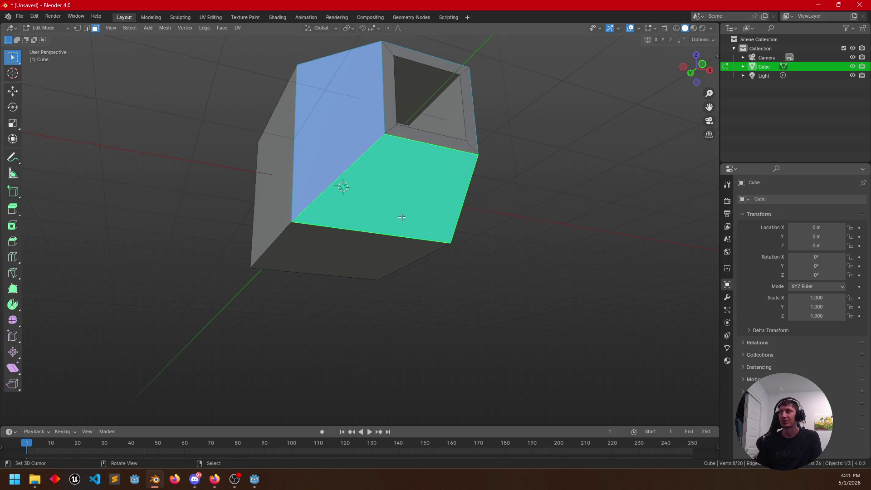
drag(401, 217, 413, 234)
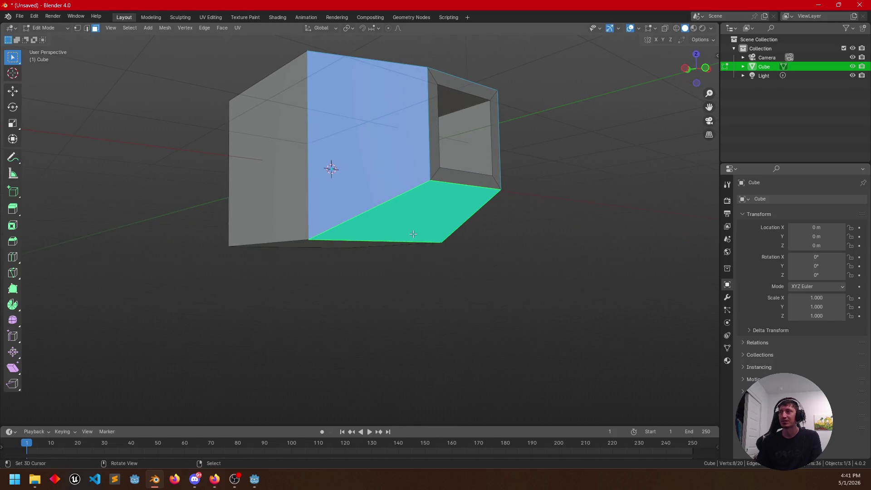
click(372, 258)
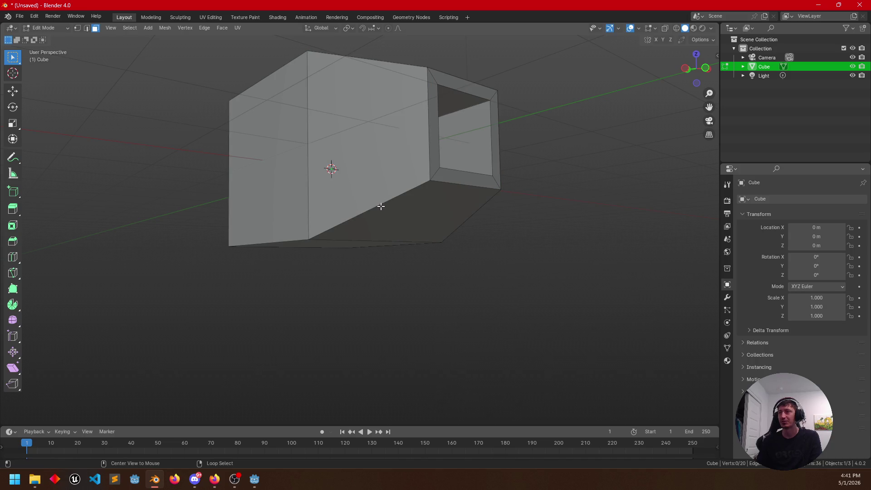
key(ctrl+z)
mouse_move(452, 242)
mouse_down()
mouse_move(359, 244)
mouse_move(327, 209)
mouse_move(427, 249)
mouse_move(376, 258)
mouse_move(347, 317)
mouse_move(327, 179)
mouse_move(373, 180)
mouse_move(354, 191)
mouse_move(395, 203)
mouse_move(409, 223)
mouse_up()
Step: Inset, extrude and scale the two selected faces, then select the left side face
key(i)
click(563, 291)
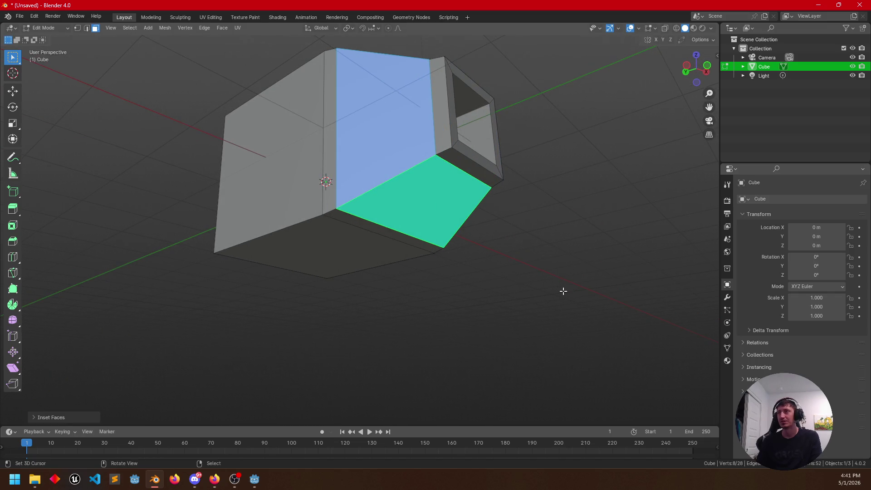
key(e)
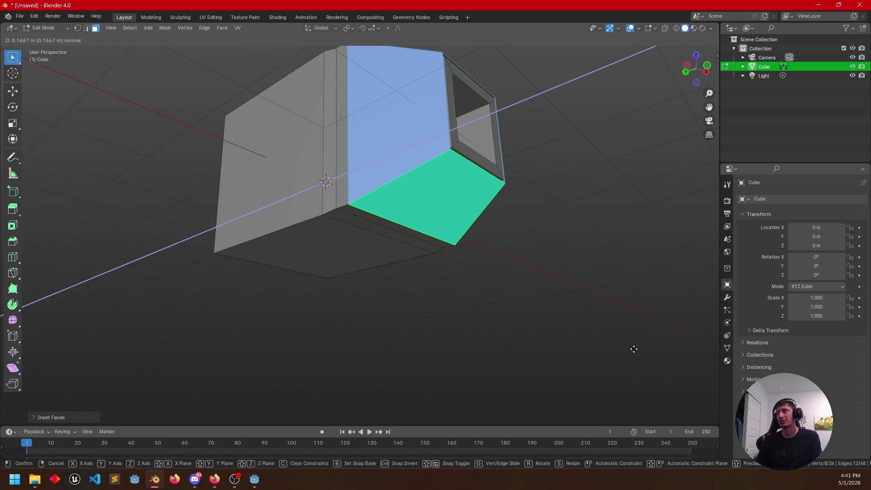
right_click(626, 344)
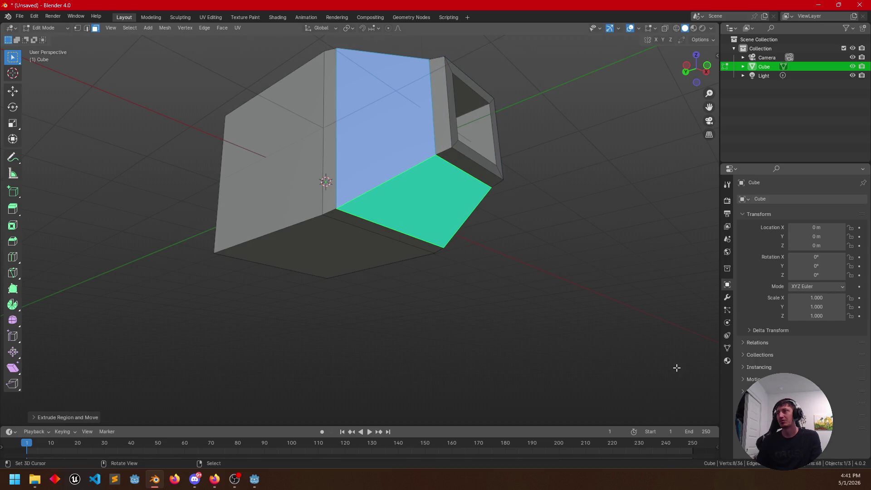
key(s)
click(657, 352)
mouse_move(657, 352)
mouse_down()
mouse_move(574, 376)
mouse_move(520, 410)
mouse_move(451, 397)
mouse_move(521, 406)
mouse_move(527, 305)
mouse_move(459, 271)
mouse_move(399, 286)
mouse_move(462, 284)
mouse_move(381, 263)
mouse_move(443, 263)
mouse_move(362, 249)
mouse_move(385, 250)
mouse_up()
click(257, 192)
mouse_move(257, 192)
mouse_down()
mouse_move(397, 218)
mouse_move(387, 211)
mouse_move(419, 240)
mouse_up()
key(g)
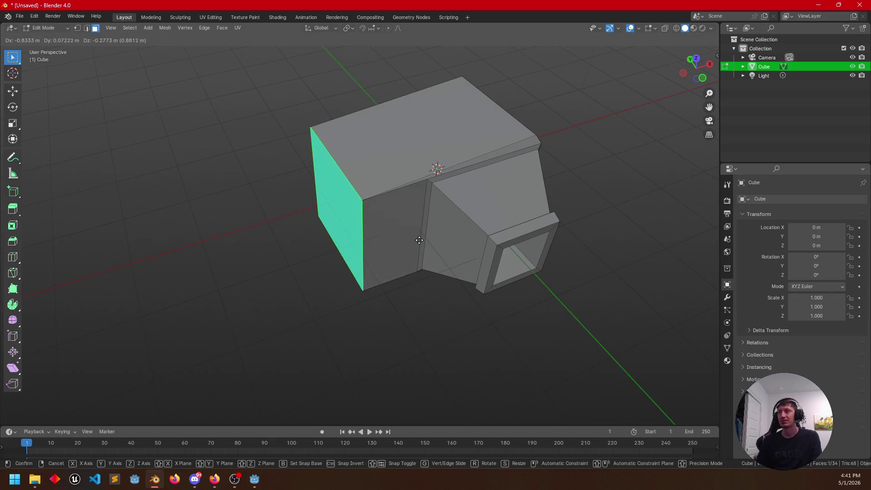
key(x)
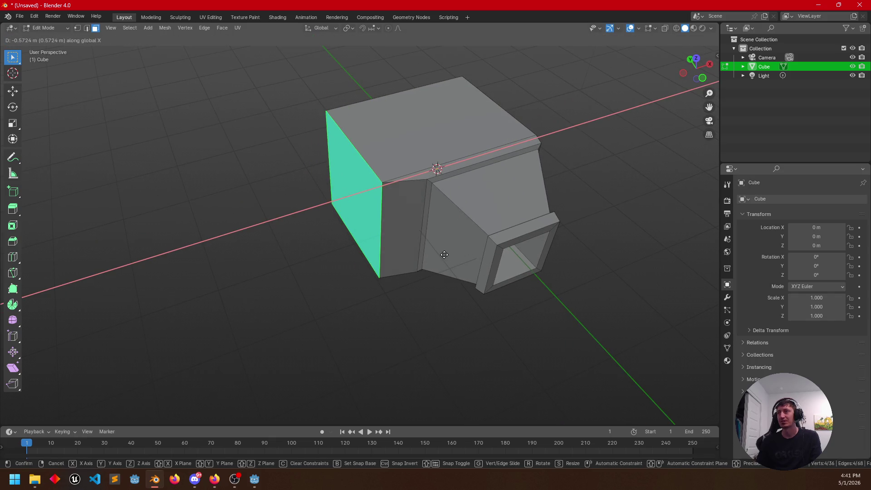
click(458, 248)
drag(457, 248, 396, 237)
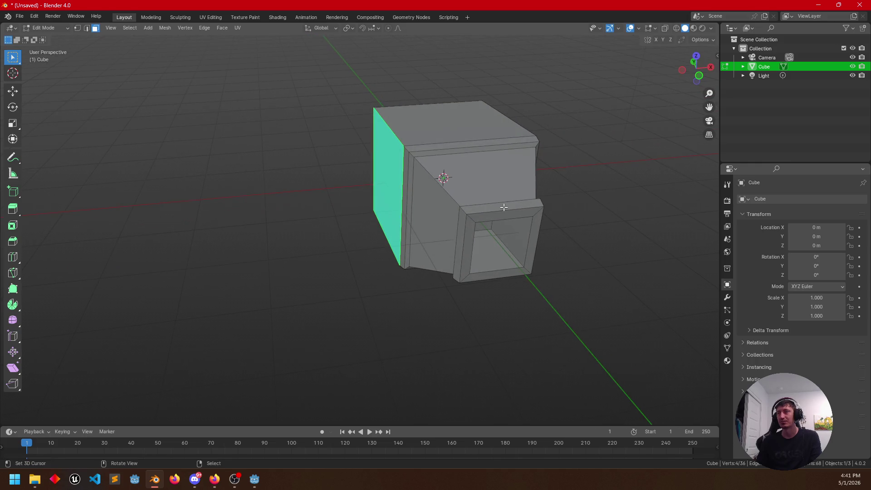
key(g)
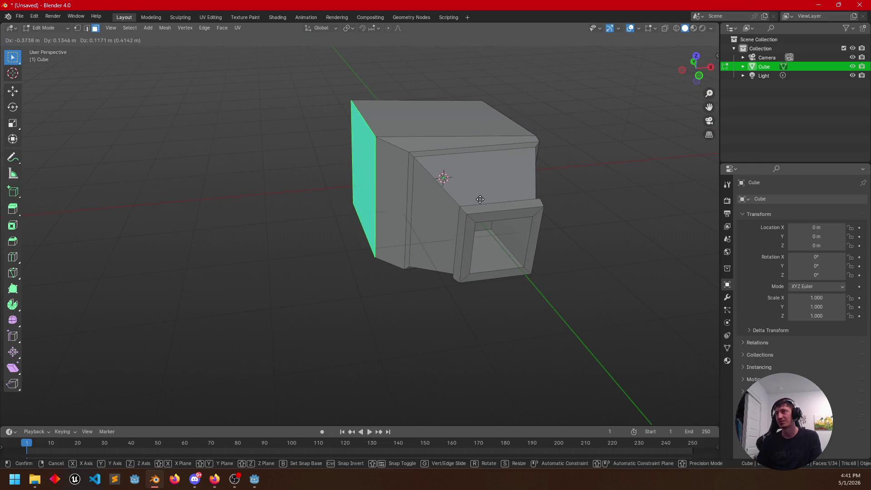
key(x)
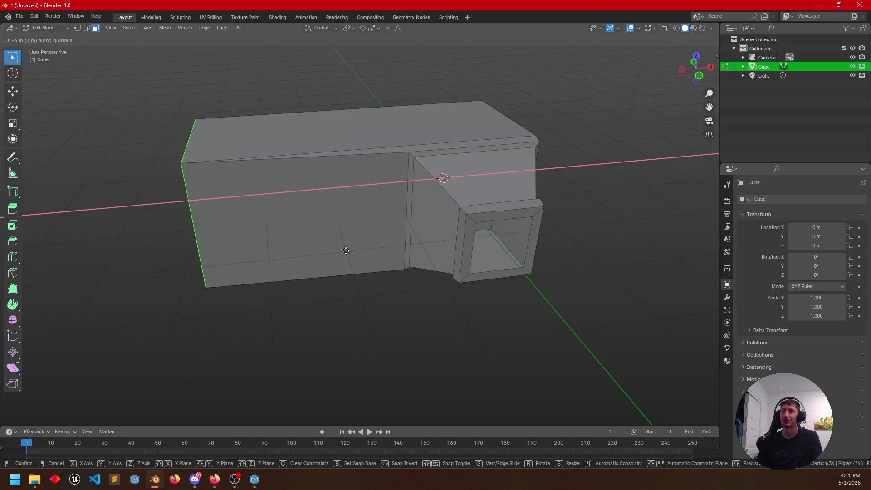
right_click(488, 246)
mouse_move(488, 246)
mouse_down()
mouse_move(373, 247)
mouse_move(446, 240)
mouse_move(443, 176)
mouse_move(416, 255)
mouse_move(508, 245)
mouse_up()
key(r)
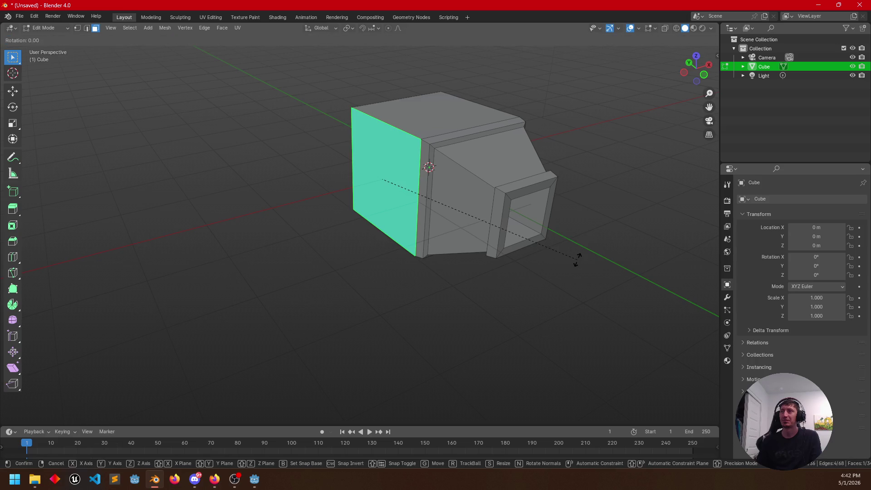
right_click(526, 311)
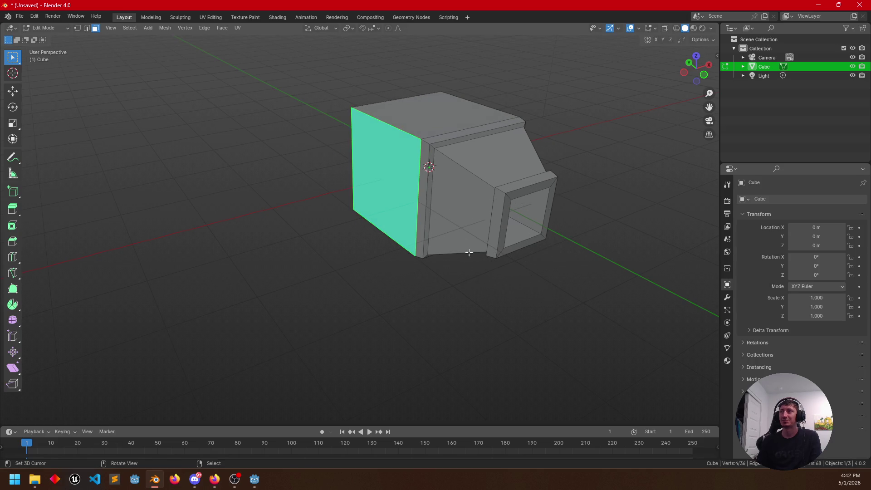
drag(469, 253, 437, 239)
key(s)
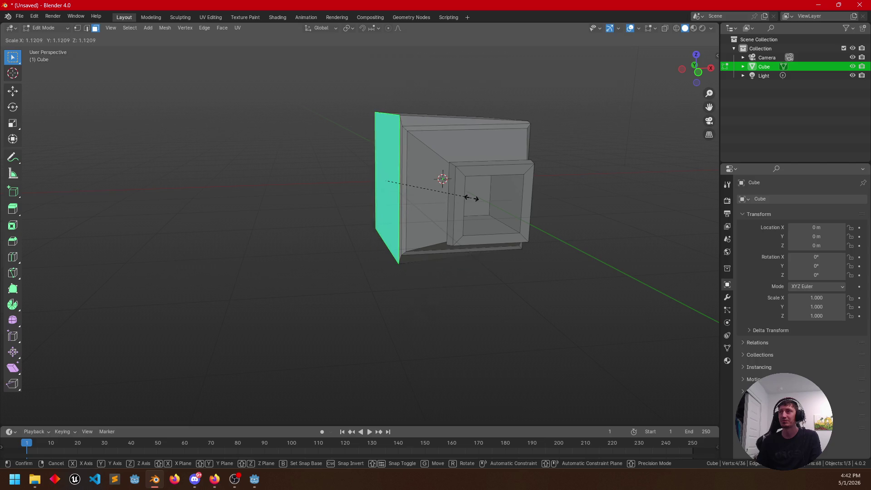
right_click(499, 206)
mouse_move(451, 223)
mouse_down()
mouse_move(519, 288)
mouse_move(451, 226)
mouse_move(394, 244)
mouse_up()
Step: Select the large square end face and set the pivot point to Individual Origins
click(481, 235)
mouse_move(482, 234)
mouse_down()
mouse_move(564, 263)
mouse_move(550, 265)
mouse_up()
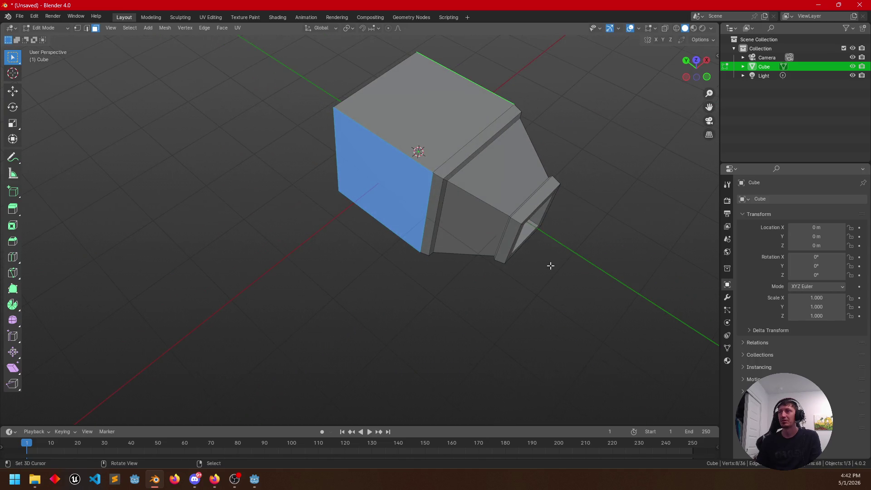
click(347, 29)
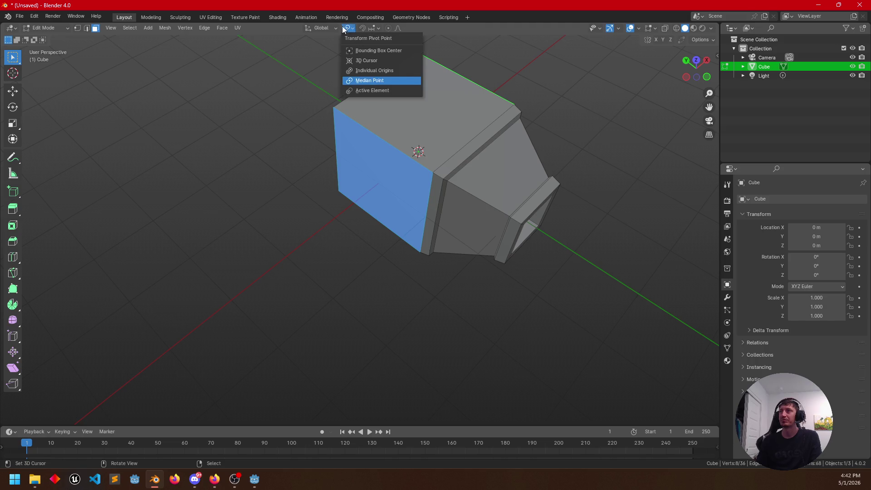
click(366, 71)
scroll(440, 156, up, 6)
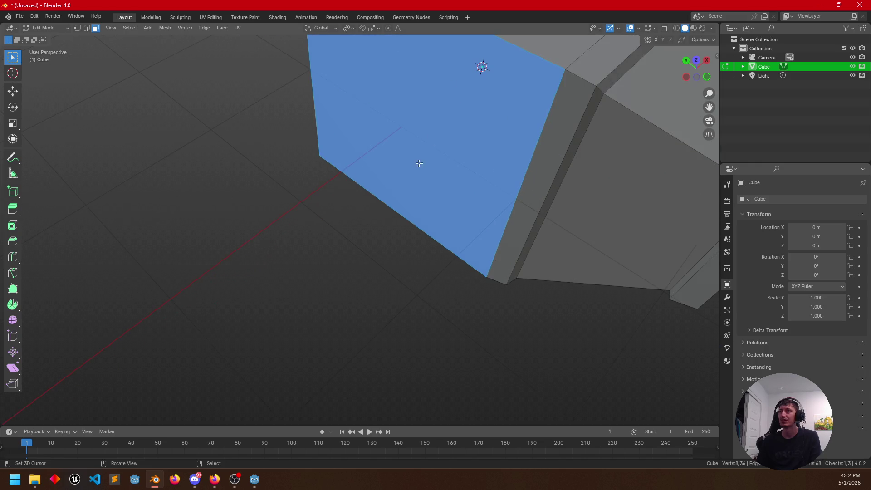
scroll(440, 156, down, 5)
drag(373, 237, 428, 220)
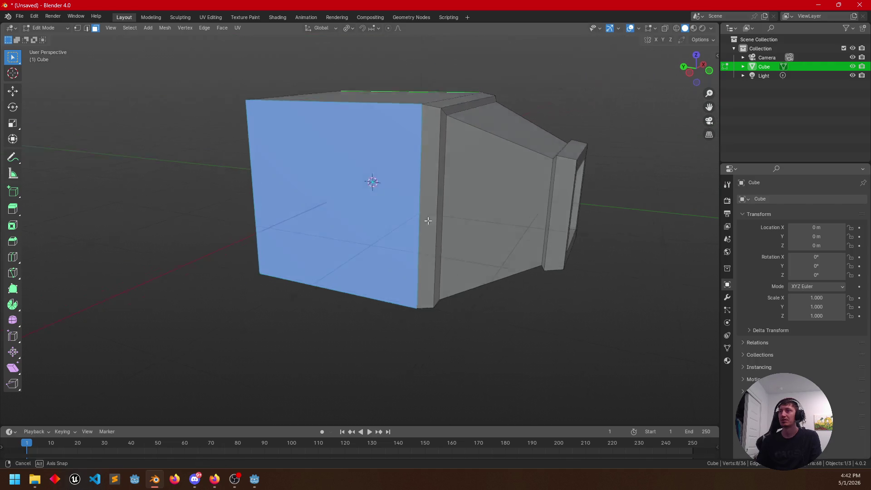
scroll(426, 225, up, 2)
mouse_move(529, 247)
mouse_down()
mouse_move(513, 245)
mouse_move(508, 255)
mouse_up()
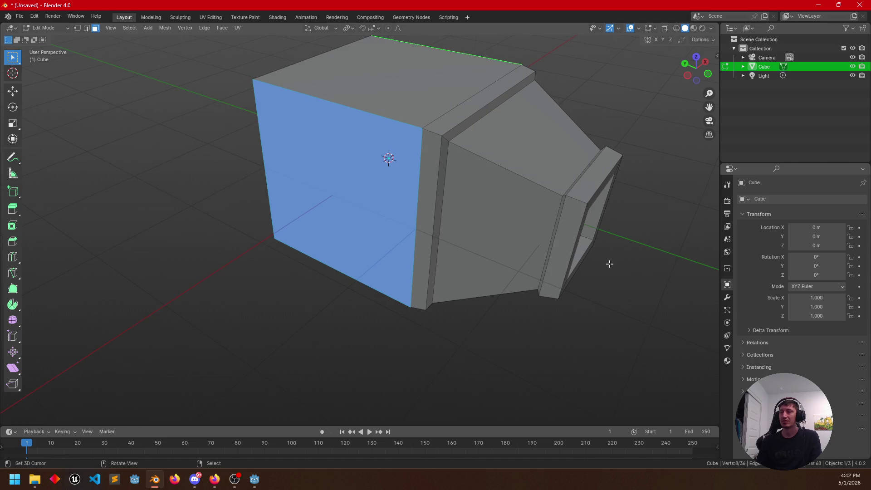
Step: Inset the end face to leave a narrow rim, cancelling the follow-up scale attempts
key(i)
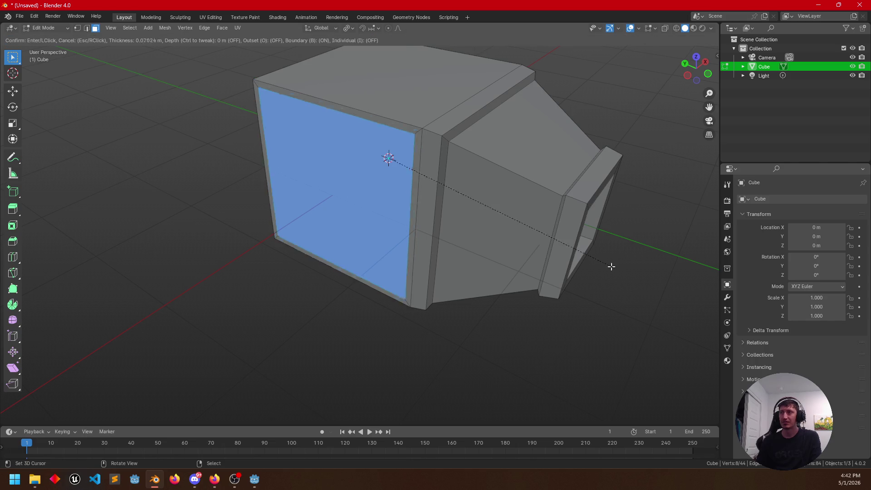
click(585, 258)
key(s)
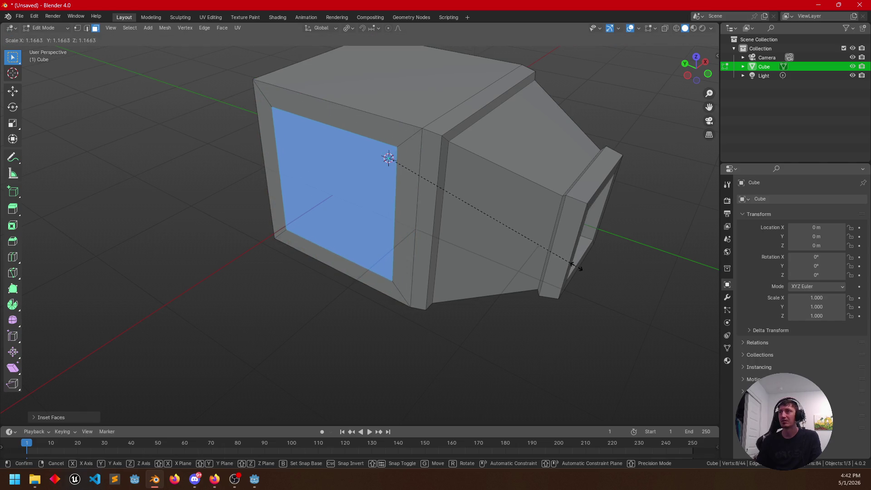
right_click(584, 268)
mouse_move(583, 268)
mouse_down()
mouse_move(472, 216)
mouse_move(428, 249)
mouse_move(537, 254)
mouse_move(565, 269)
mouse_up()
mouse_move(391, 236)
mouse_down()
mouse_move(465, 241)
mouse_move(379, 251)
mouse_move(465, 233)
mouse_move(420, 253)
mouse_move(412, 247)
mouse_up()
key(s)
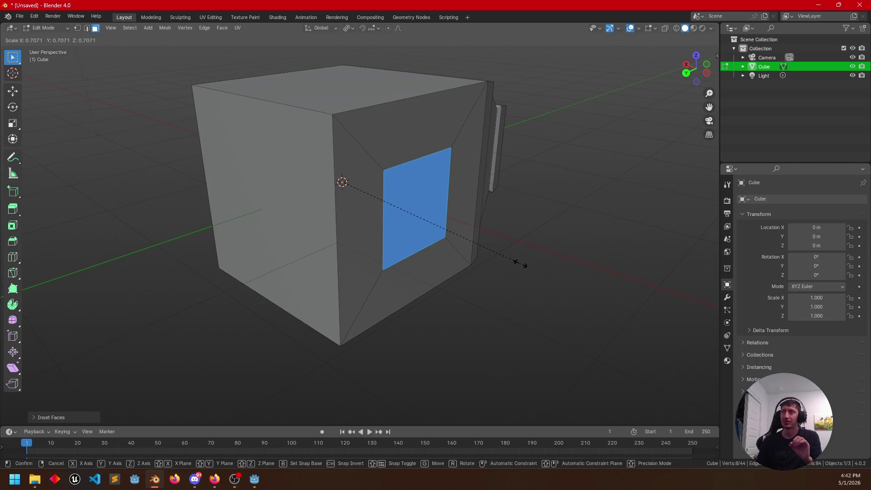
key(Escape)
Step: Set the pivot point to 3D Cursor and try scaling the inset face, then cancel
click(347, 28)
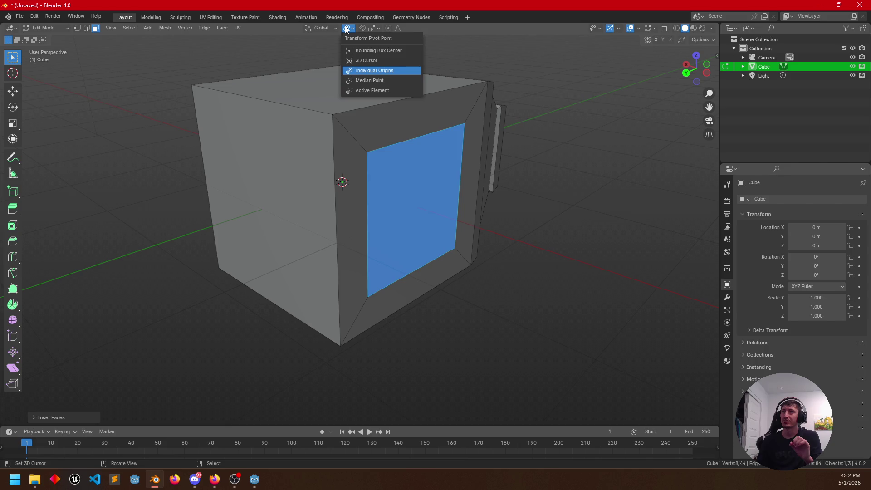
click(363, 60)
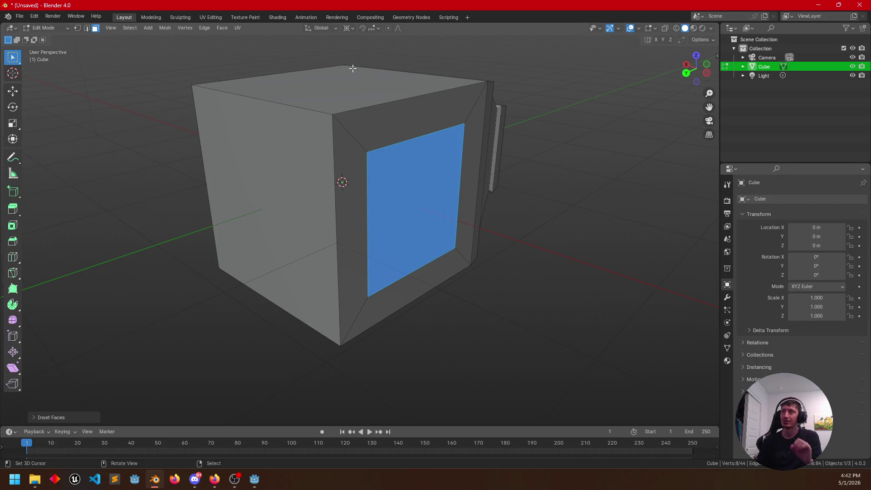
key(s)
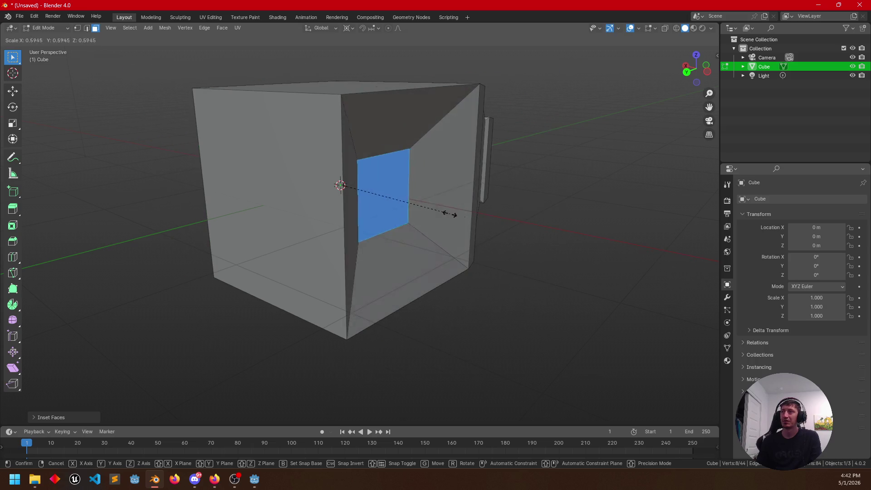
key(Escape)
mouse_move(595, 251)
mouse_down()
mouse_move(372, 237)
mouse_move(402, 258)
mouse_move(452, 259)
mouse_move(360, 253)
mouse_move(342, 208)
mouse_move(398, 259)
mouse_move(448, 253)
mouse_up()
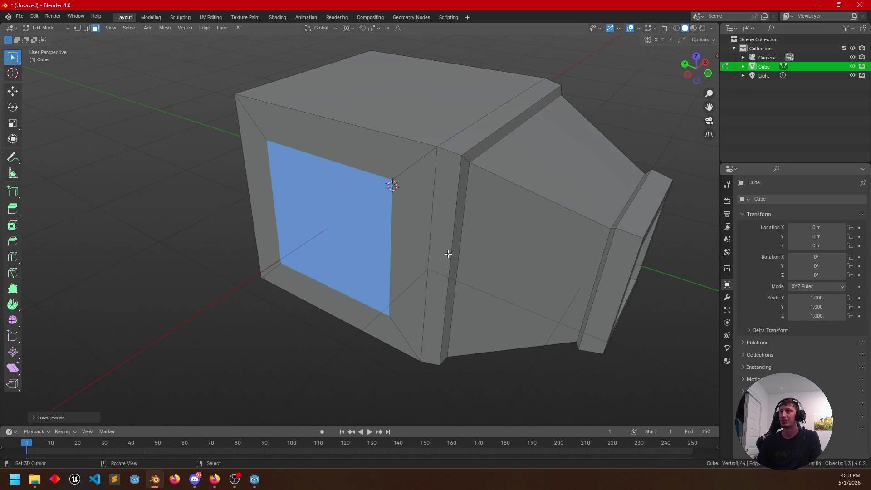
Step: Switch to a different pivot point and try shrinking the inset face, then cancel
click(350, 29)
click(356, 69)
mouse_move(357, 69)
mouse_down()
mouse_move(451, 185)
mouse_move(592, 284)
mouse_up()
key(s)
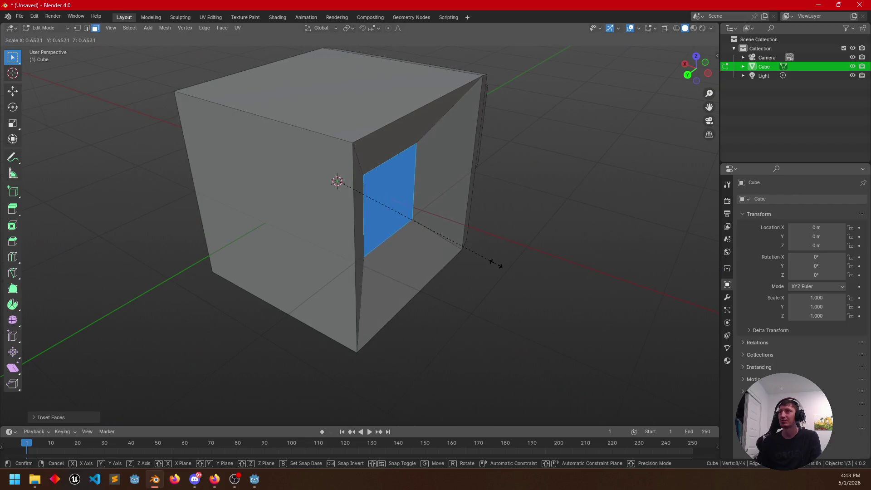
right_click(385, 198)
mouse_move(385, 198)
mouse_down()
mouse_move(395, 206)
mouse_move(377, 202)
mouse_up()
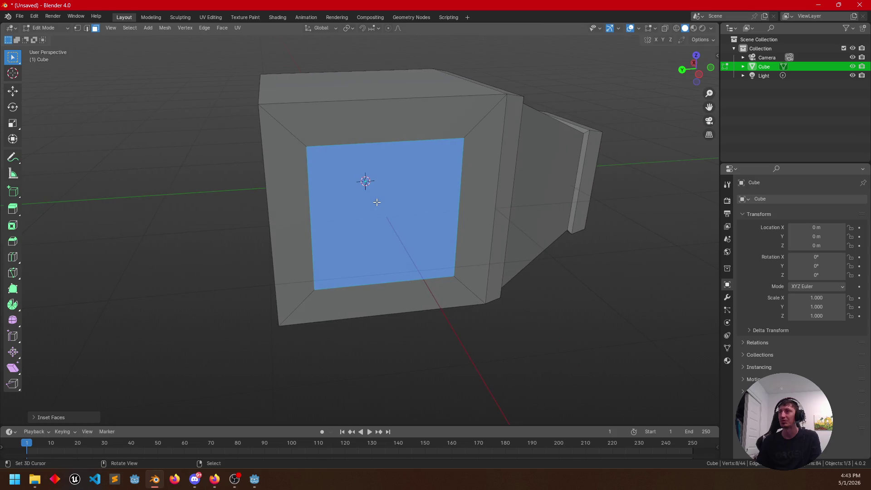
Step: Select the left and top inner rim faces and scale them together
click(297, 195)
shift+click(386, 121)
drag(386, 121, 370, 169)
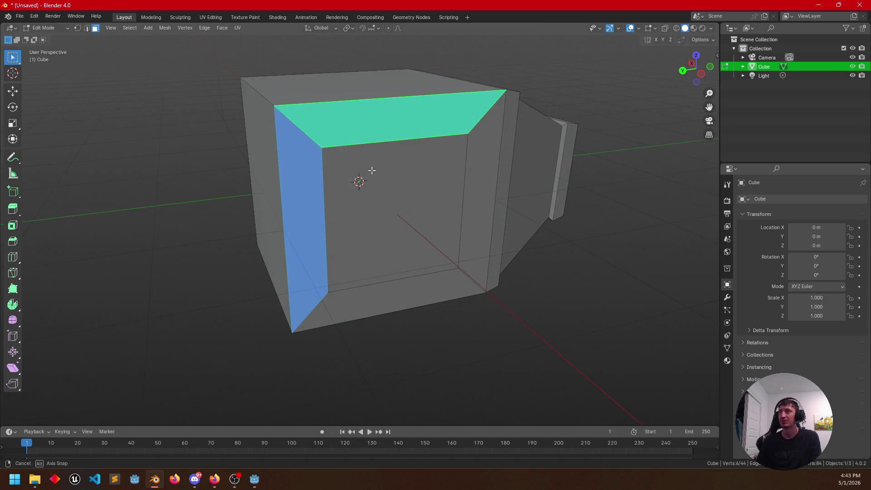
key(s)
click(511, 195)
drag(512, 194, 579, 206)
Step: Try shrinking the selected rim faces again, cancel both attempts, and zoom out to see the box
key(s)
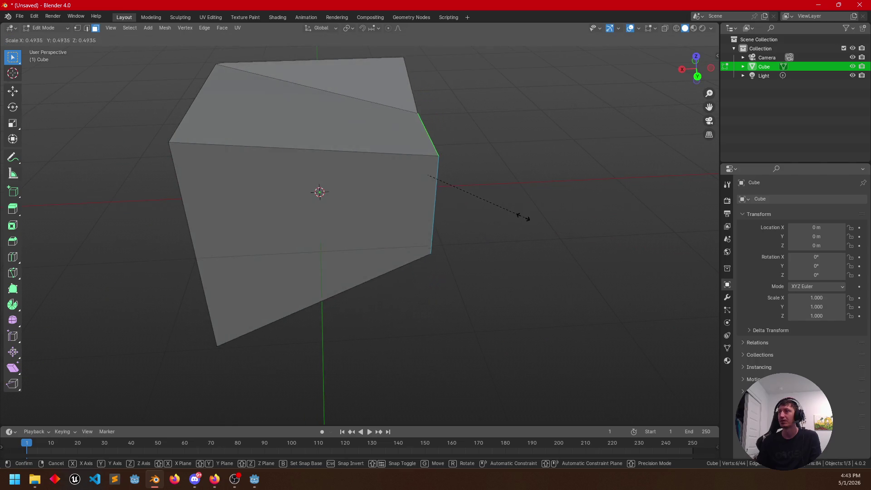
right_click(450, 179)
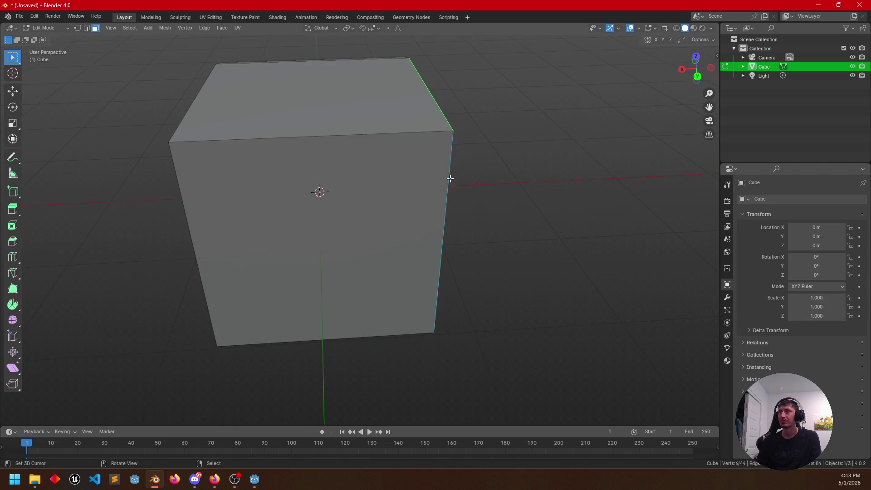
drag(613, 244, 327, 184)
key(s)
right_click(459, 198)
mouse_move(459, 198)
mouse_down()
mouse_move(415, 207)
mouse_move(427, 213)
mouse_up()
scroll(428, 213, down, 3)
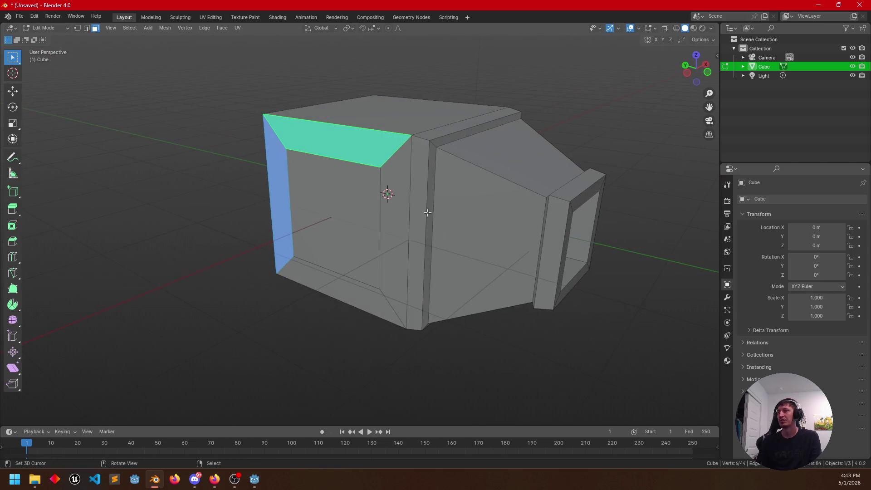
mouse_move(477, 224)
mouse_down()
mouse_move(410, 225)
mouse_move(453, 224)
mouse_move(395, 196)
mouse_move(496, 231)
mouse_move(469, 240)
mouse_move(444, 227)
mouse_up()
Step: Return to Object Mode, close Blender choosing Don't Save, and orbit Godot's view of the sphere
key(Tab)
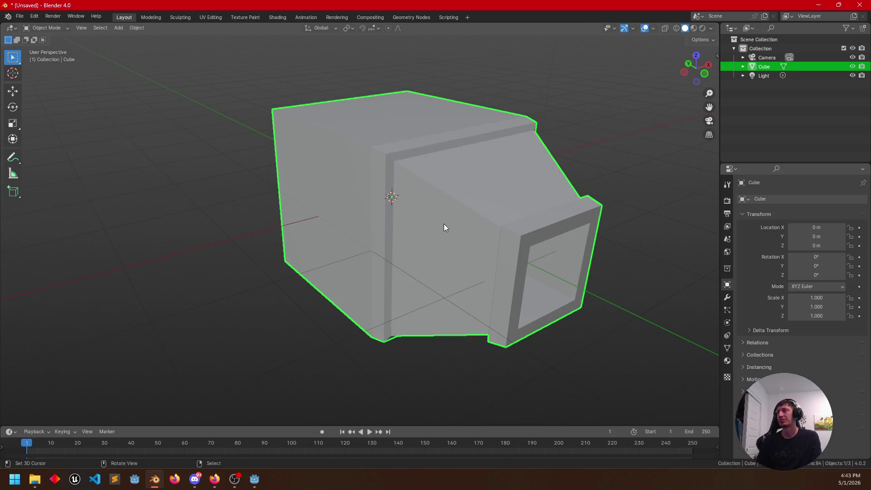
click(860, 5)
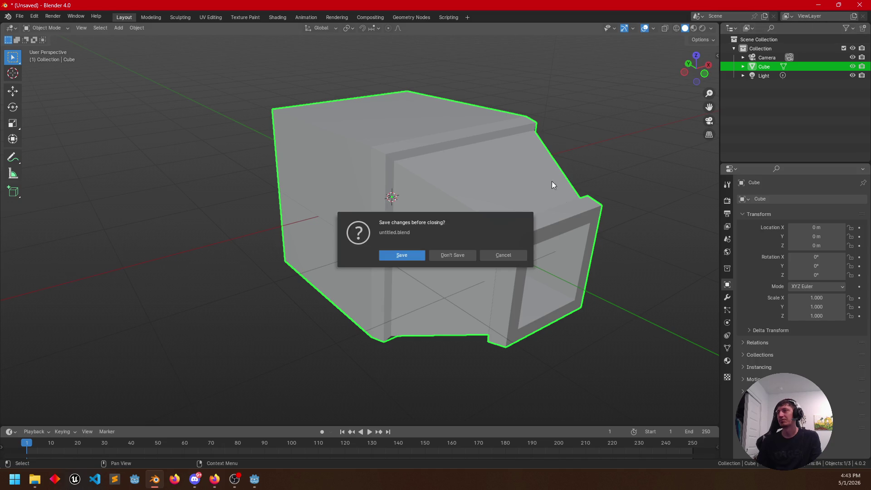
click(445, 255)
mouse_move(454, 214)
mouse_down()
mouse_move(454, 222)
mouse_move(535, 193)
mouse_move(363, 195)
mouse_move(436, 186)
mouse_move(436, 213)
mouse_move(427, 195)
mouse_move(408, 214)
mouse_move(417, 200)
mouse_move(426, 214)
mouse_move(344, 206)
mouse_up()
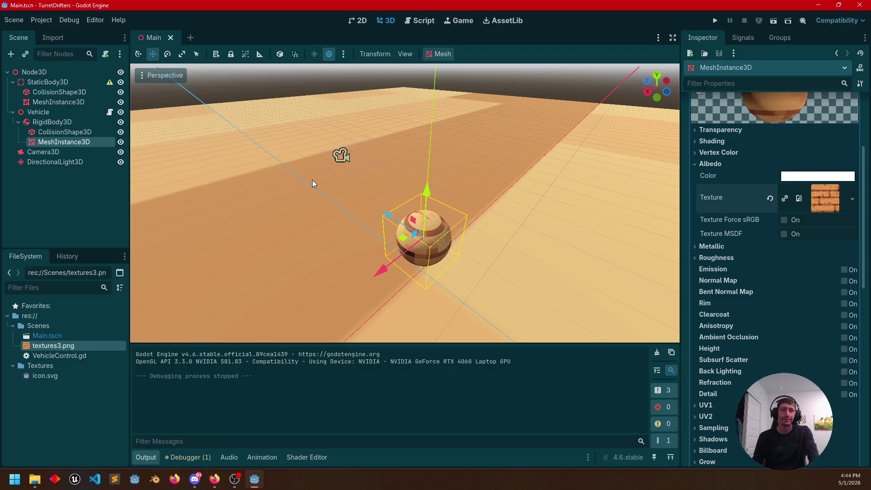
drag(336, 202, 313, 200)
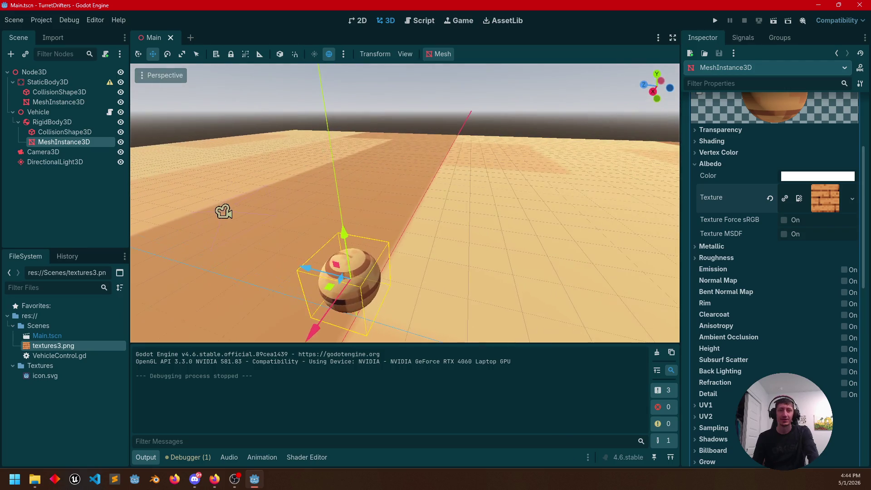
mouse_move(224, 211)
mouse_down()
mouse_move(356, 210)
mouse_move(291, 236)
mouse_move(542, 312)
mouse_move(240, 123)
mouse_move(217, 179)
mouse_up()
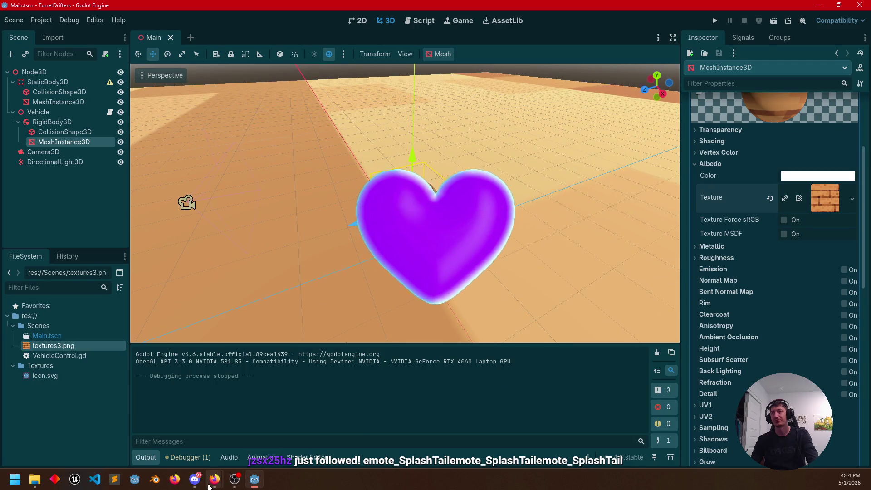
mouse_move(211, 481)
mouse_move(205, 443)
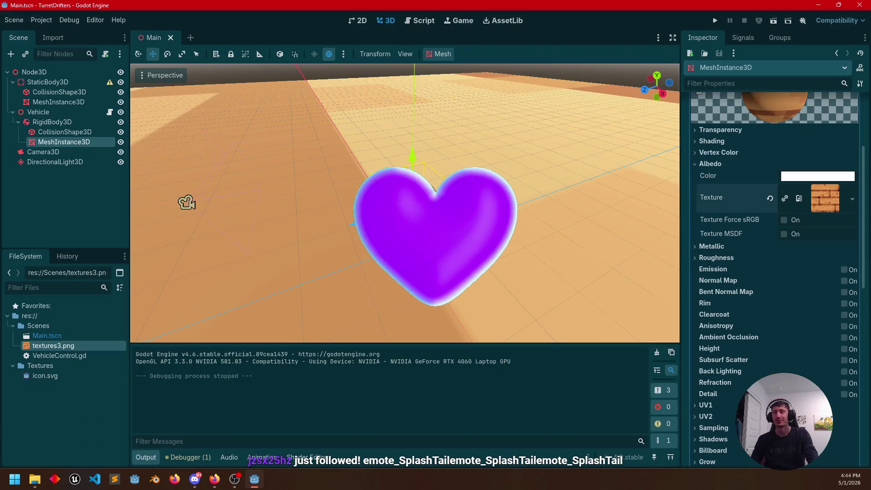
mouse_move(227, 228)
mouse_down()
mouse_move(228, 184)
mouse_move(318, 159)
mouse_move(381, 194)
mouse_move(322, 186)
mouse_move(294, 110)
mouse_move(195, 97)
mouse_move(167, 232)
mouse_move(456, 211)
mouse_up()
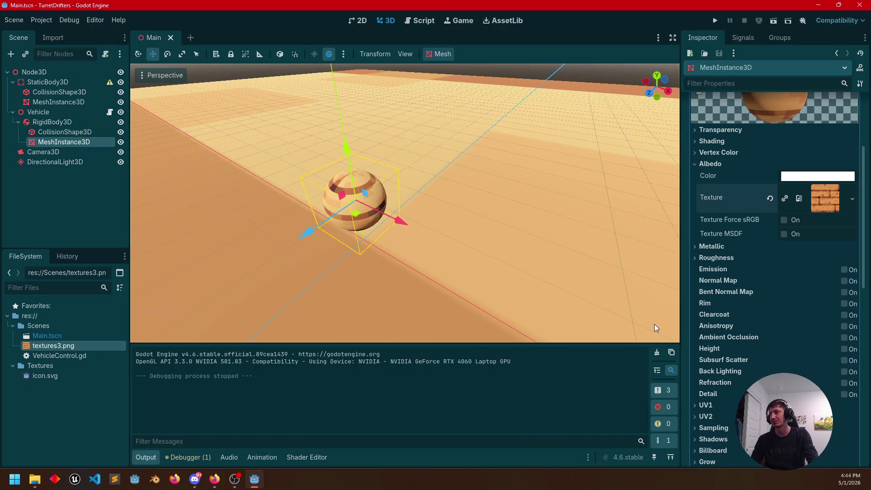